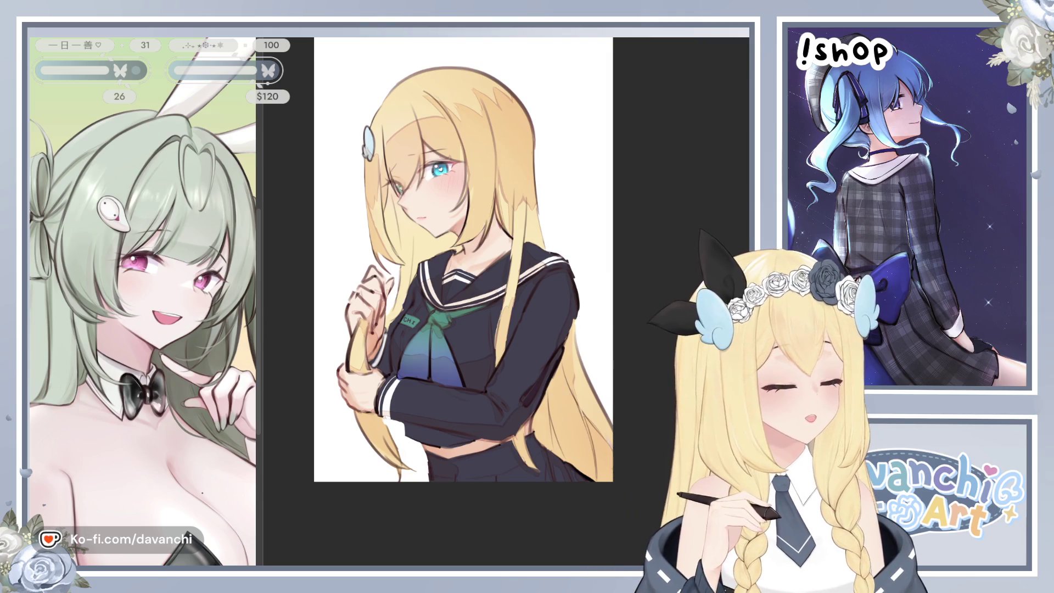
# - Mirror the canvas to check the drawing, then zoom in on the dark jacket and green scarf
pyautogui.press('h')
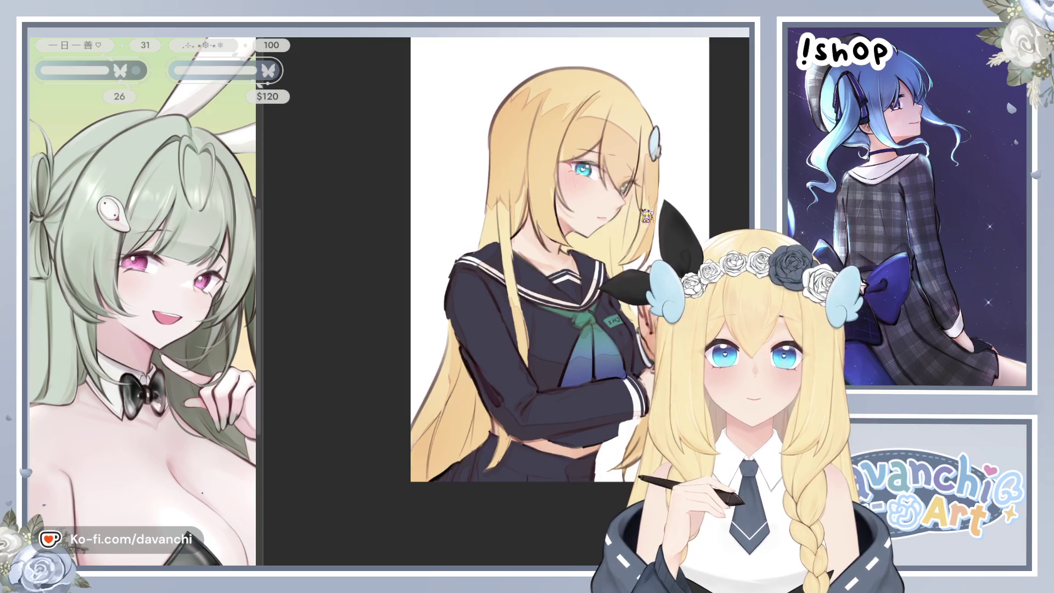
pyautogui.press('h')
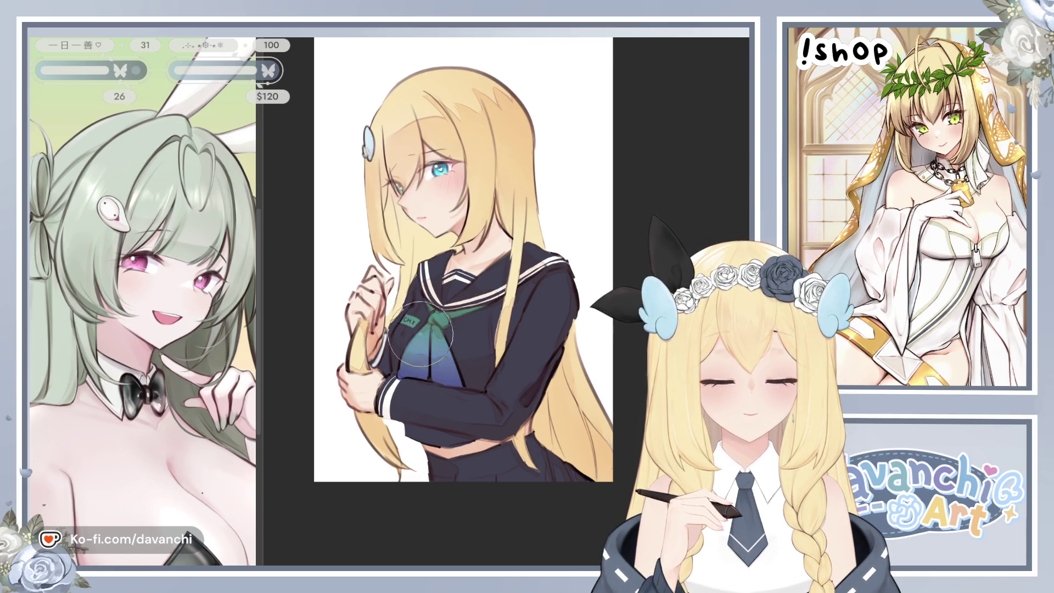
pyautogui.press('h')
pyautogui.press('h')
pyautogui.scroll(2, 494, 274)
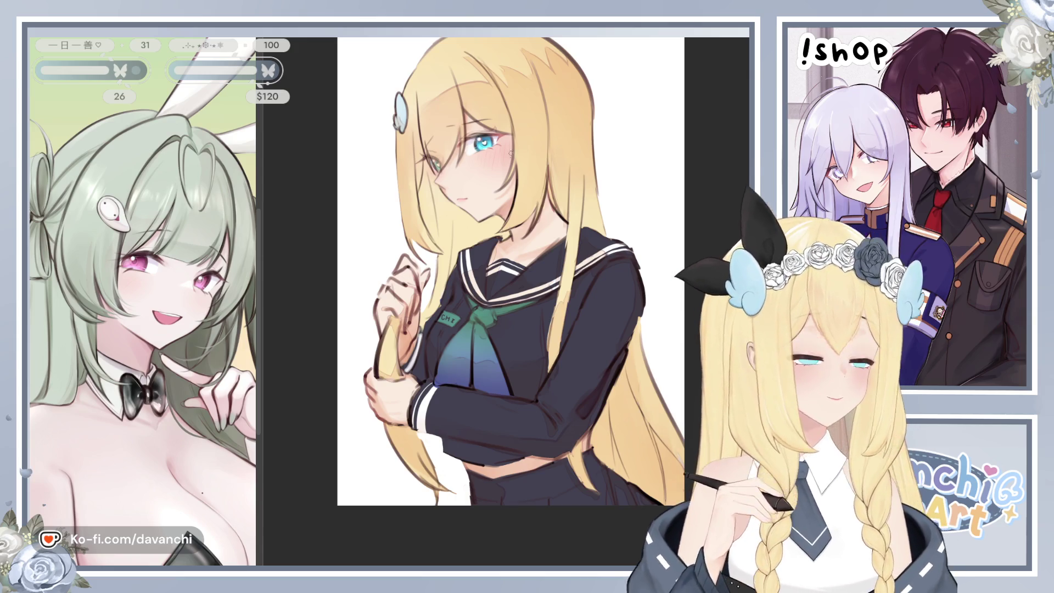
pyautogui.scroll(3, 511, 307)
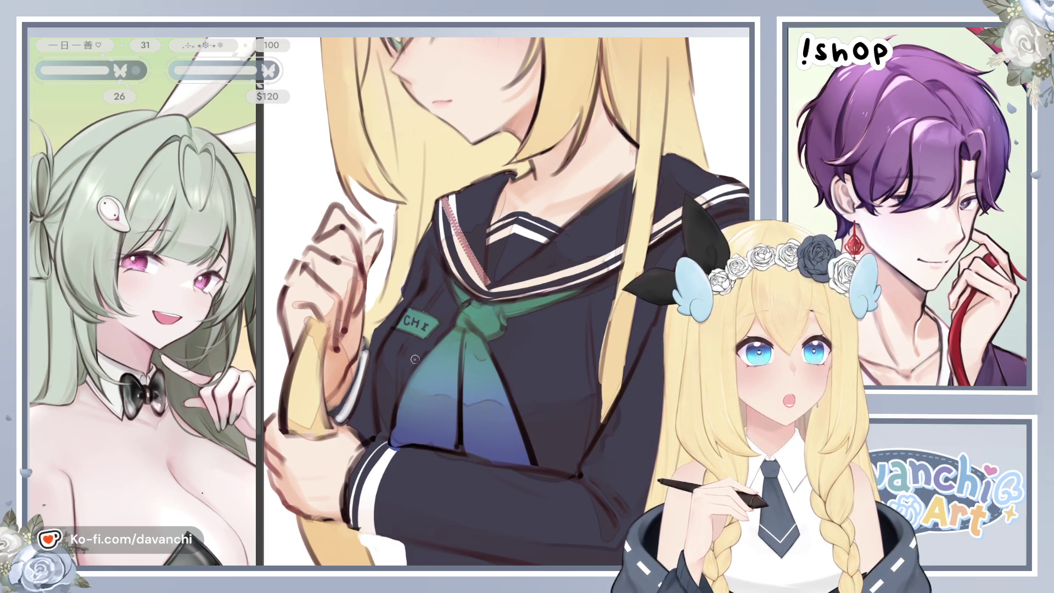
# - Draw grey zipper lines below the CHI patch and down the jacket's right front edge
pyautogui.moveTo(446, 284); pyautogui.dragTo(421, 313)
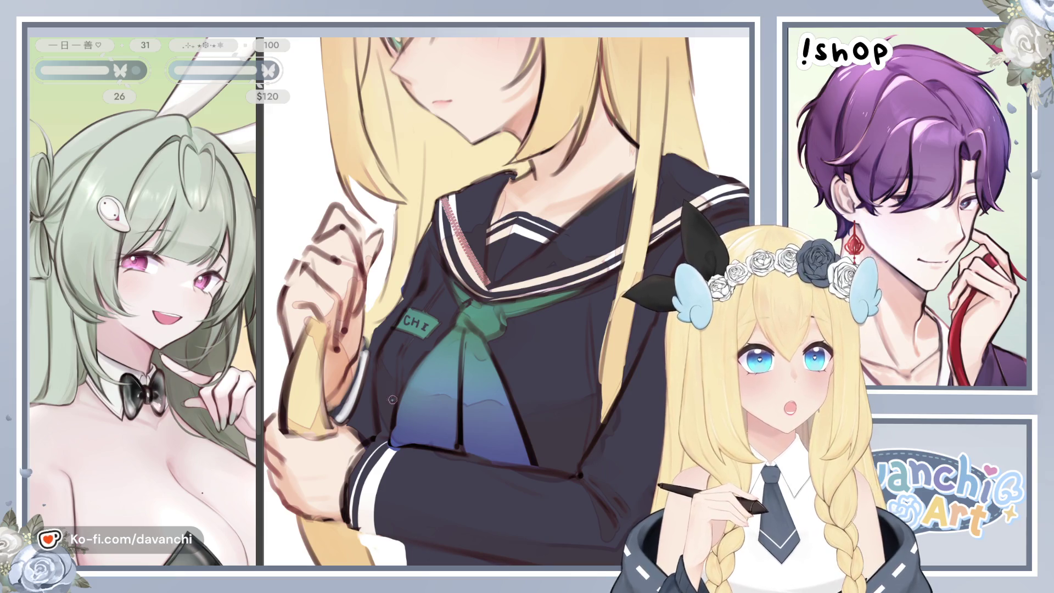
pyautogui.moveTo(394, 403); pyautogui.dragTo(407, 340)
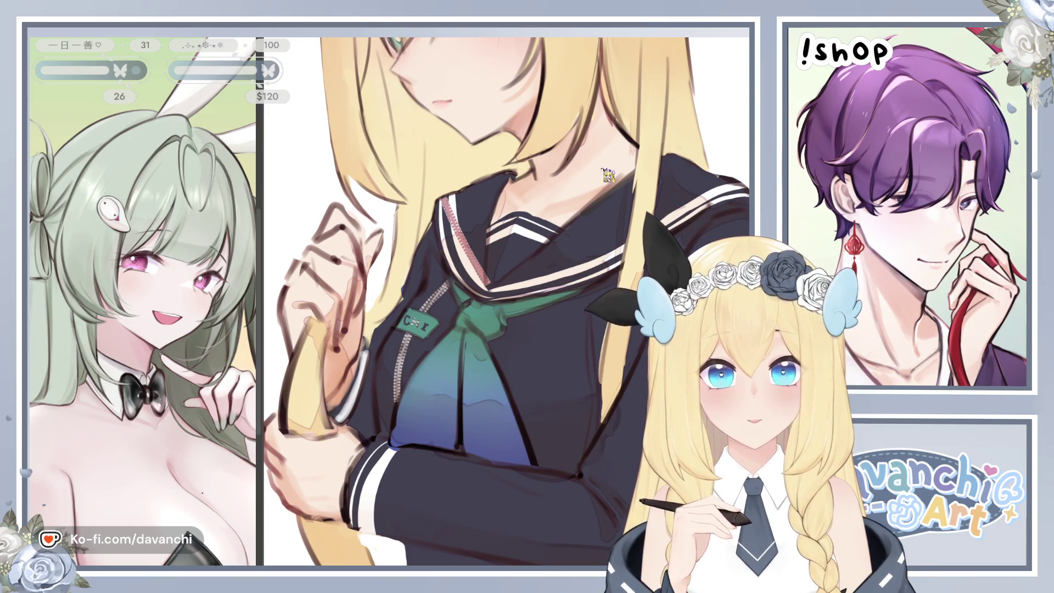
pyautogui.hotkey('ctrl', 'z')
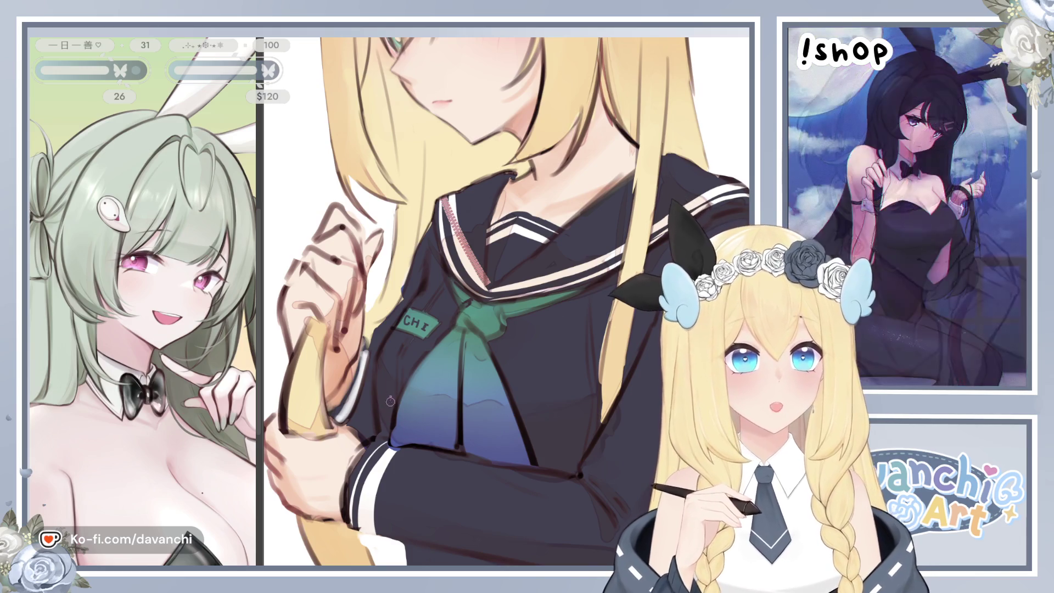
pyautogui.moveTo(403, 402); pyautogui.dragTo(408, 332)
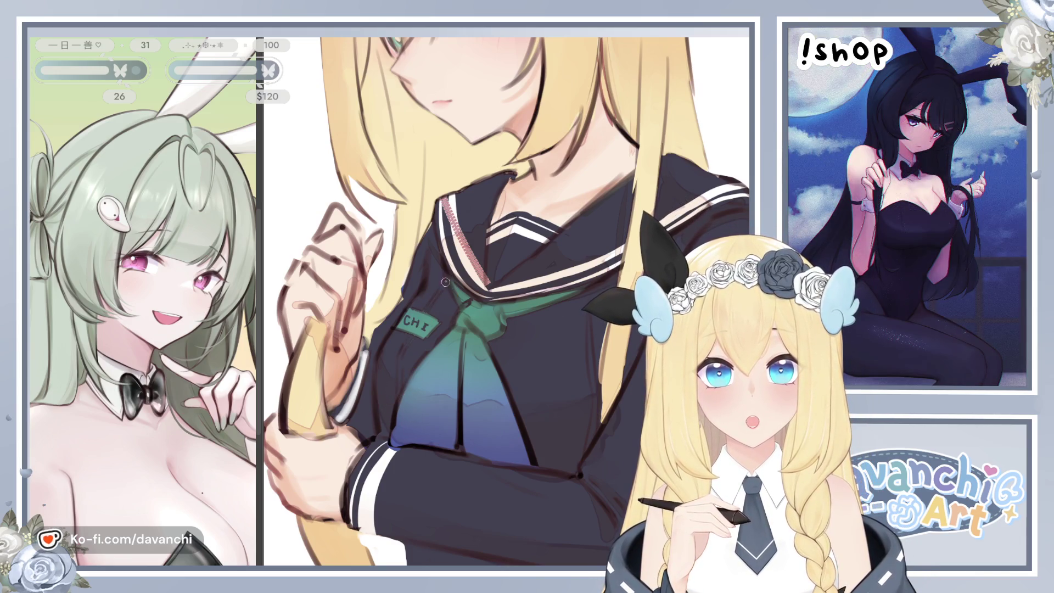
pyautogui.moveTo(587, 299); pyautogui.dragTo(593, 467)
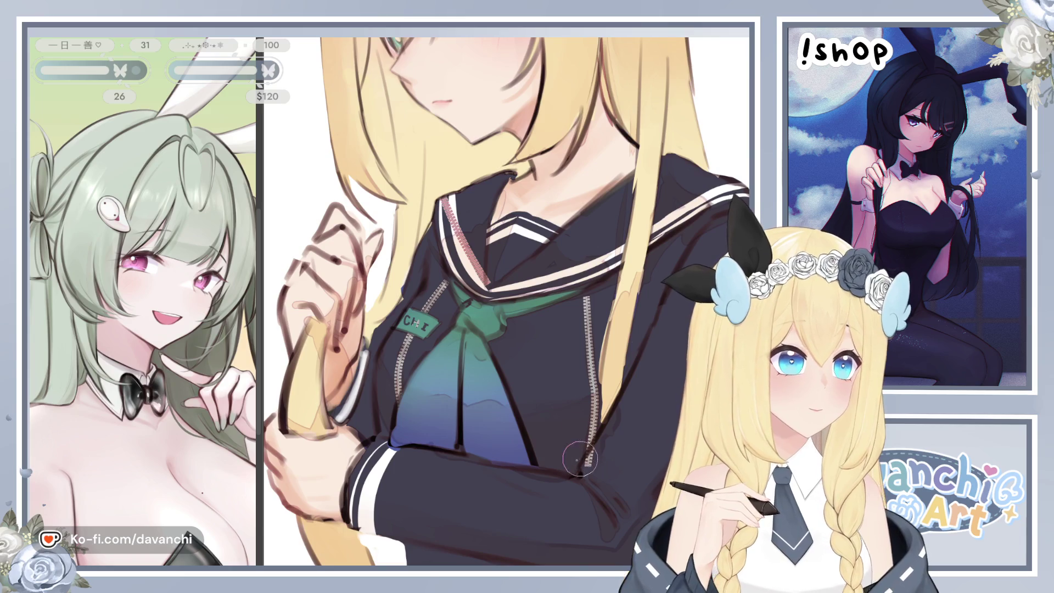
pyautogui.scroll(-5, 414, 404)
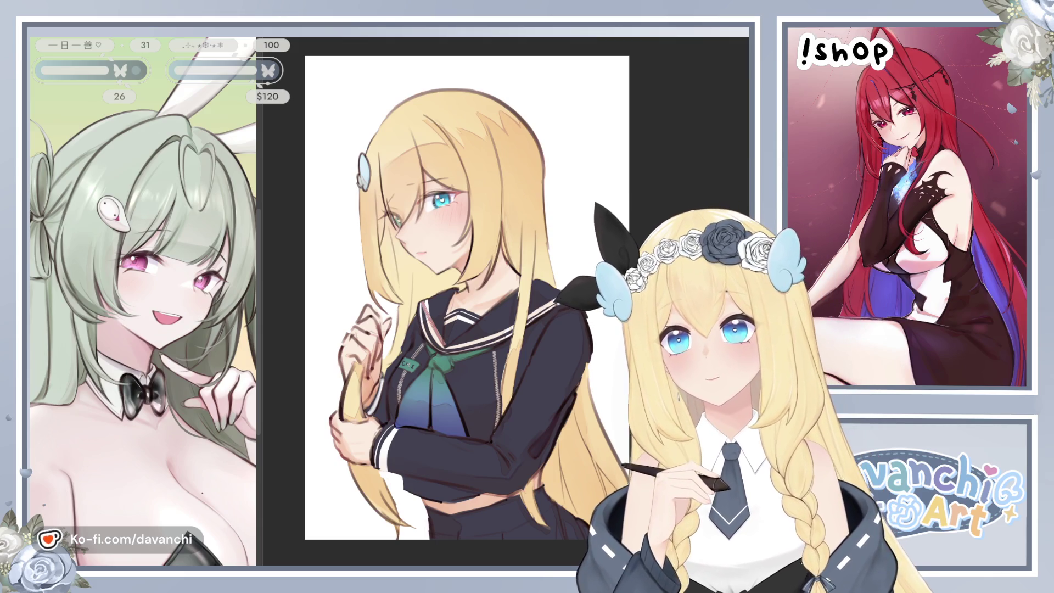
pyautogui.press('h')
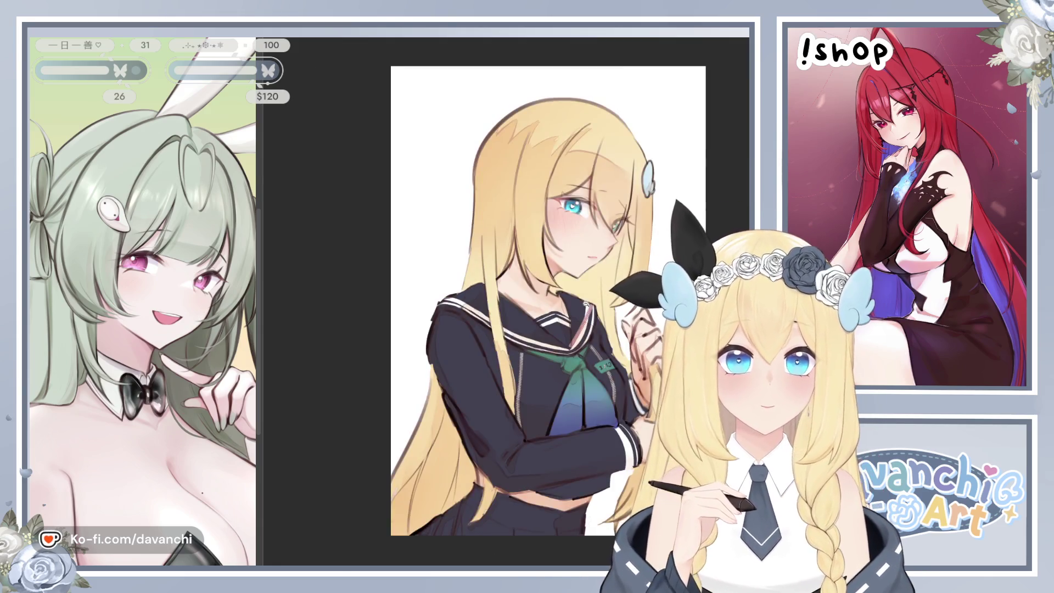
pyautogui.press('h')
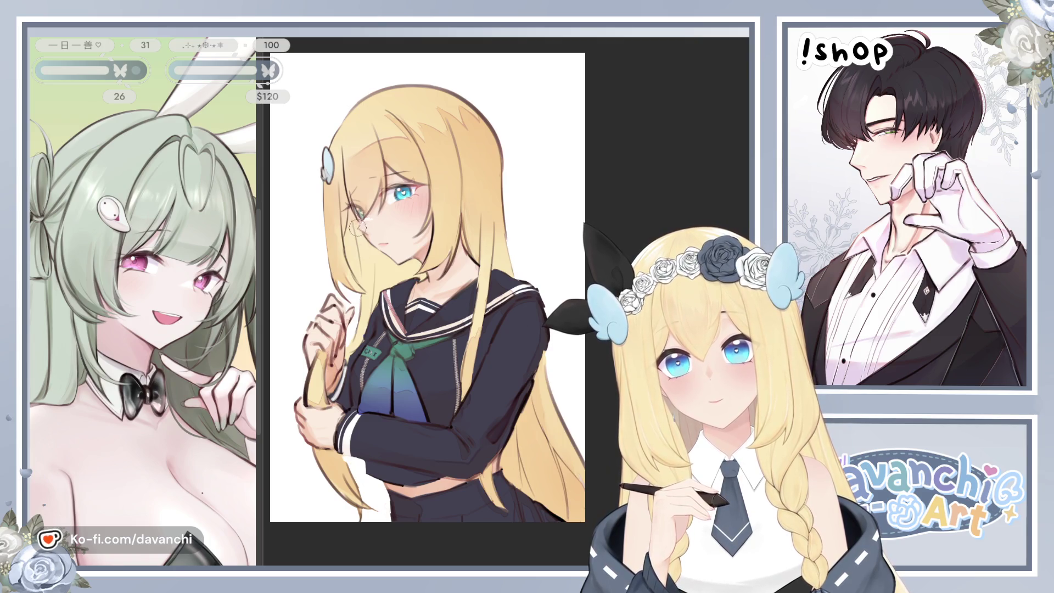
pyautogui.click(409, 205)
pyautogui.press('h')
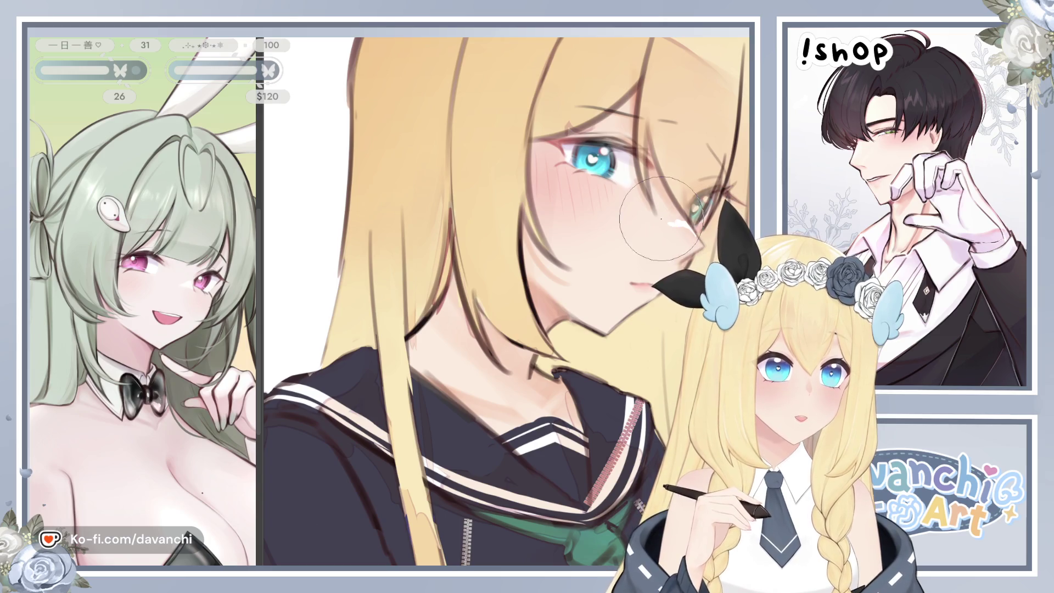
pyautogui.press('[')
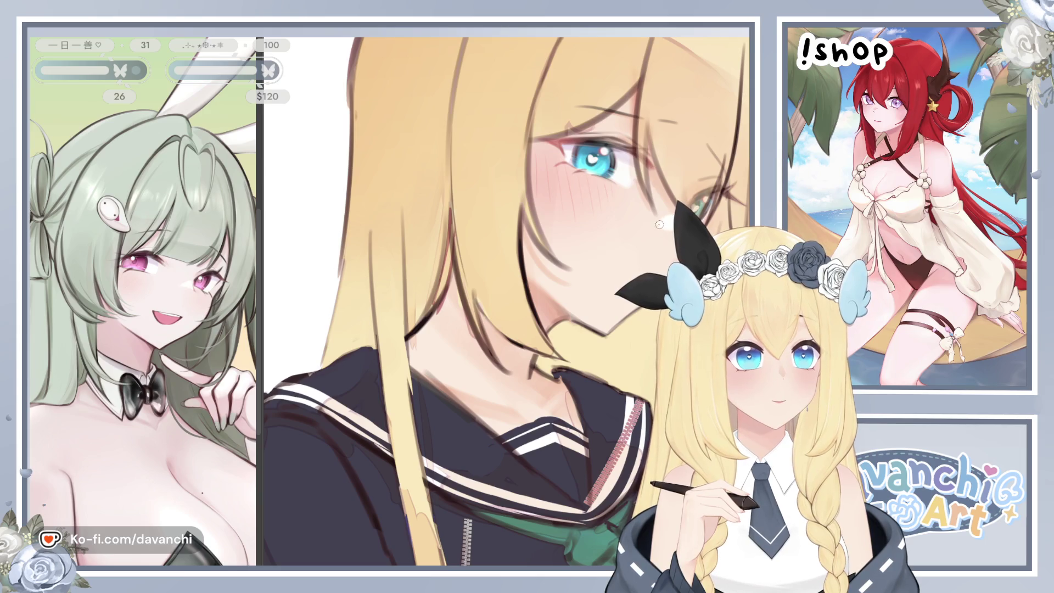
pyautogui.press('m')
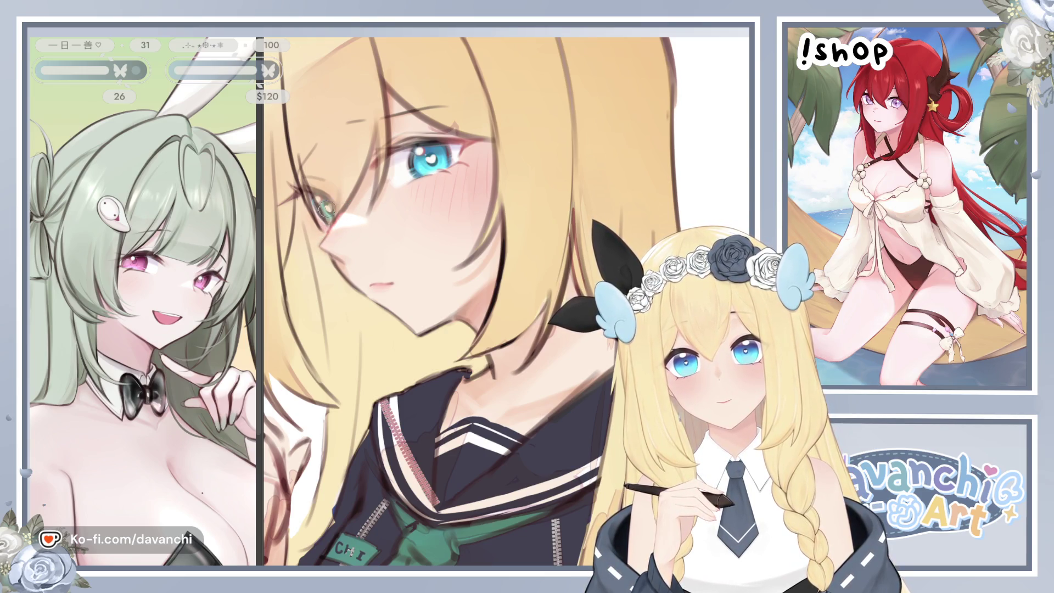
pyautogui.press(']')
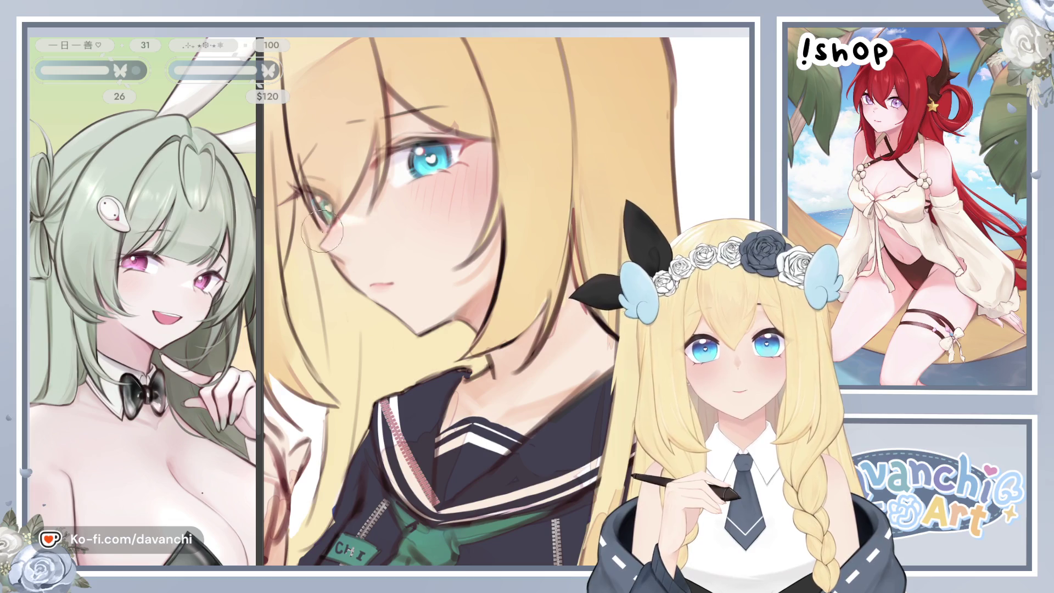
pyautogui.hotkey('ctrl', '+')
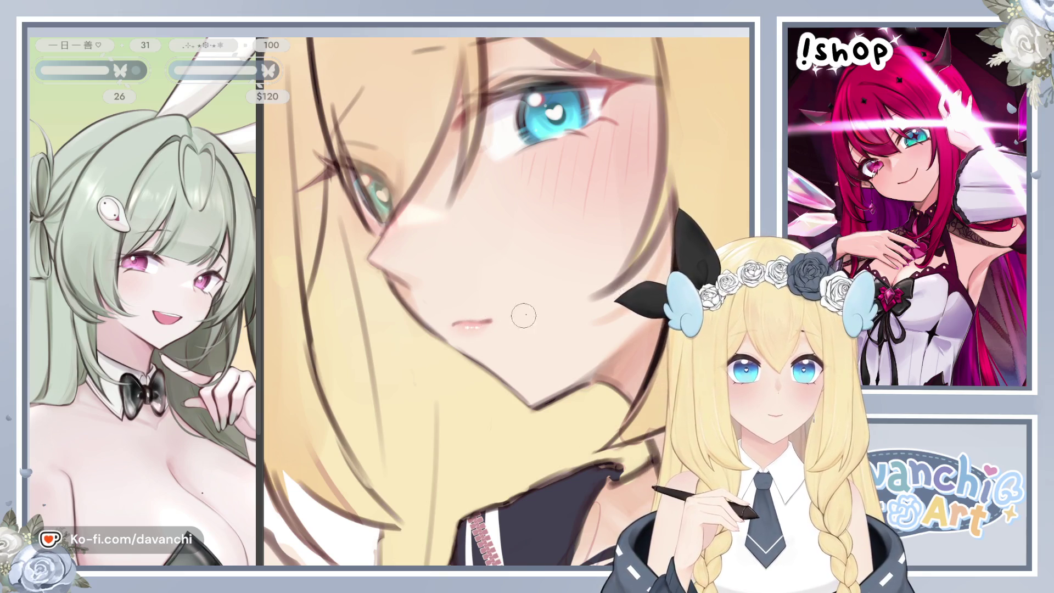
pyautogui.scroll(-10, 518, 318)
pyautogui.moveTo(635, 320); pyautogui.dragTo(599, 311)
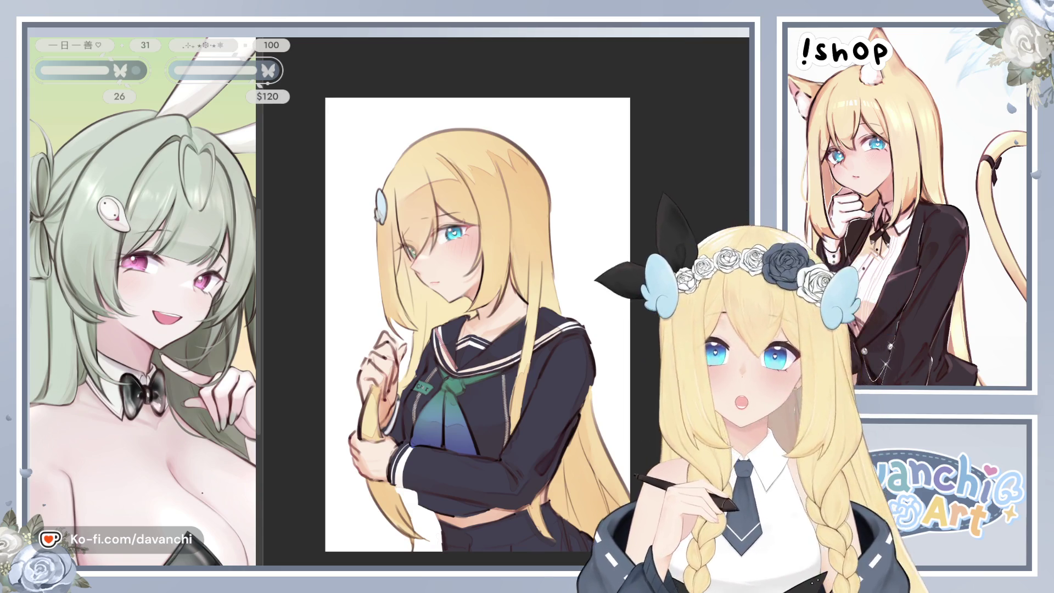
# - Highlight and refine the shading on the top-left hair and retouch the hand's linework
pyautogui.moveTo(450, 134); pyautogui.dragTo(400, 183)
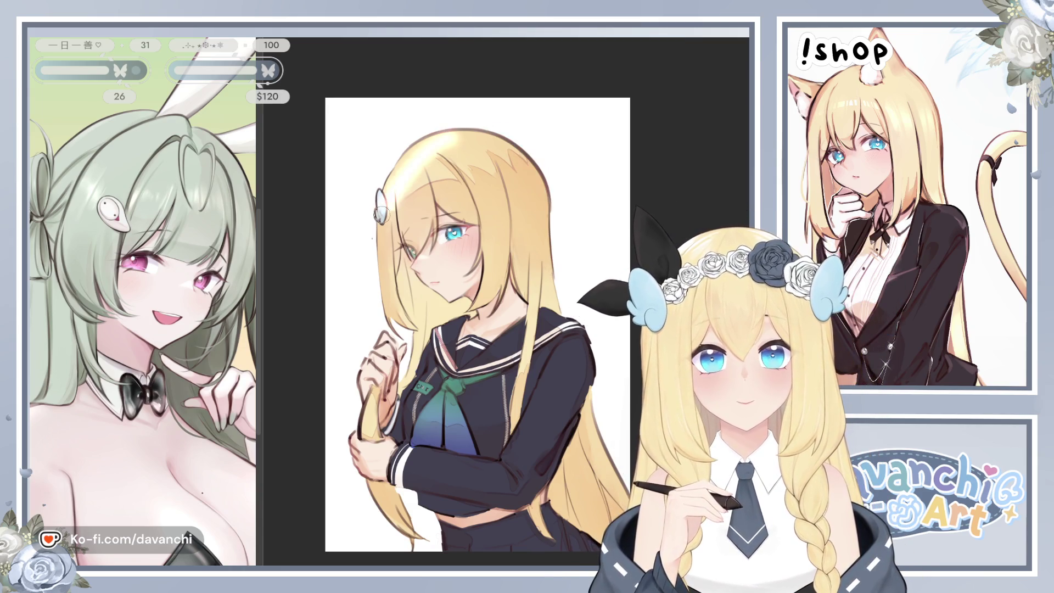
pyautogui.moveTo(417, 143)
pyautogui.mouseDown()
pyautogui.moveTo(384, 275)
pyautogui.moveTo(428, 142)
pyautogui.moveTo(375, 225)
pyautogui.moveTo(374, 278)
pyautogui.mouseUp()
pyautogui.moveTo(369, 362)
pyautogui.mouseDown()
pyautogui.moveTo(365, 384)
pyautogui.moveTo(364, 359)
pyautogui.moveTo(386, 325)
pyautogui.mouseUp()
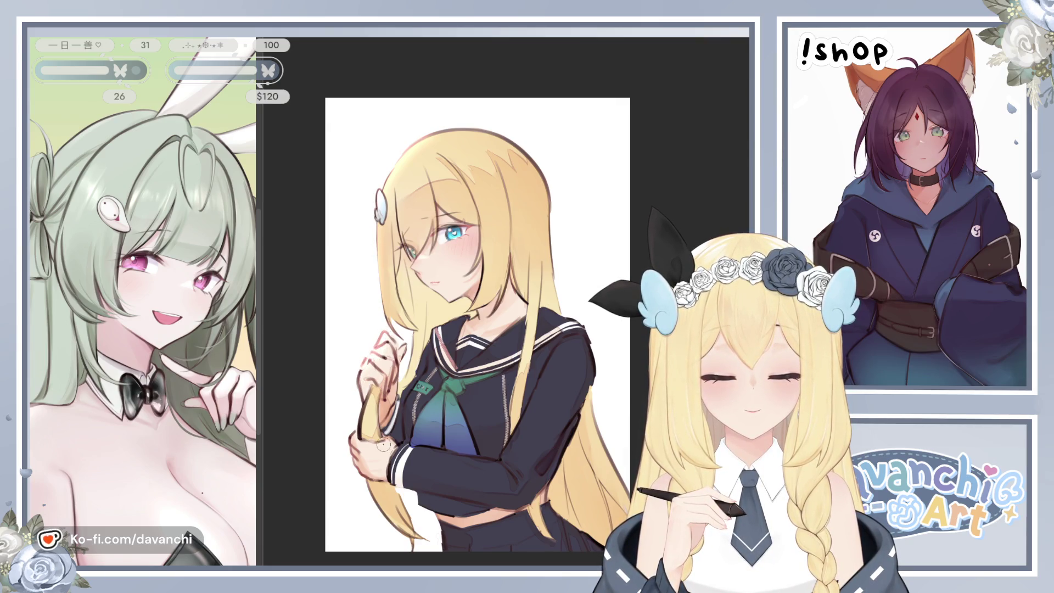
# - Touch up the sleeve shading, the hair strand around the hand, and a white highlight near the scarf
pyautogui.press('h')
pyautogui.moveTo(574, 458)
pyautogui.mouseDown()
pyautogui.moveTo(543, 467)
pyautogui.moveTo(559, 467)
pyautogui.mouseUp()
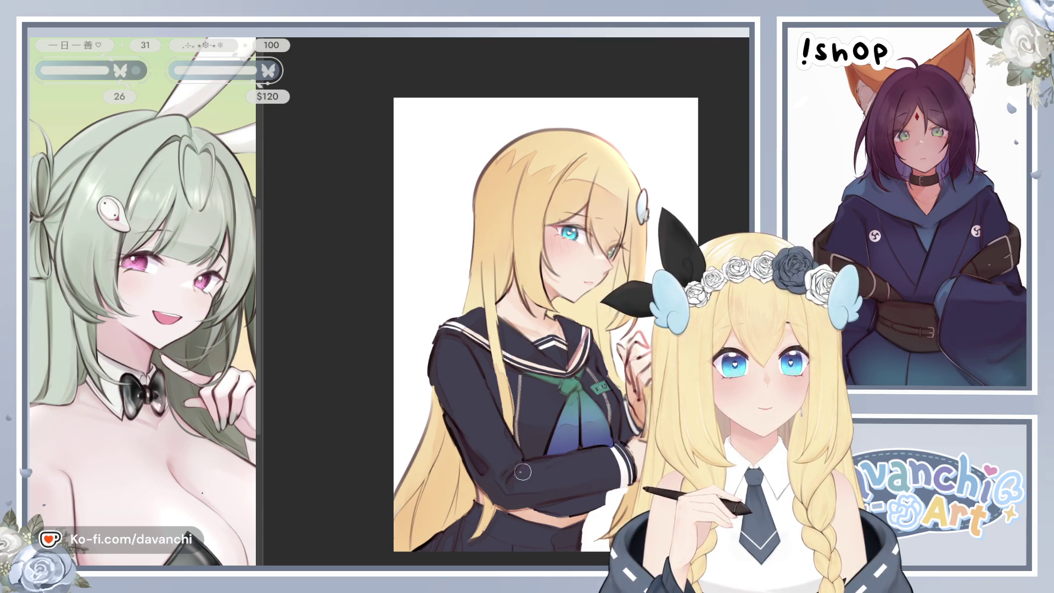
pyautogui.press('h')
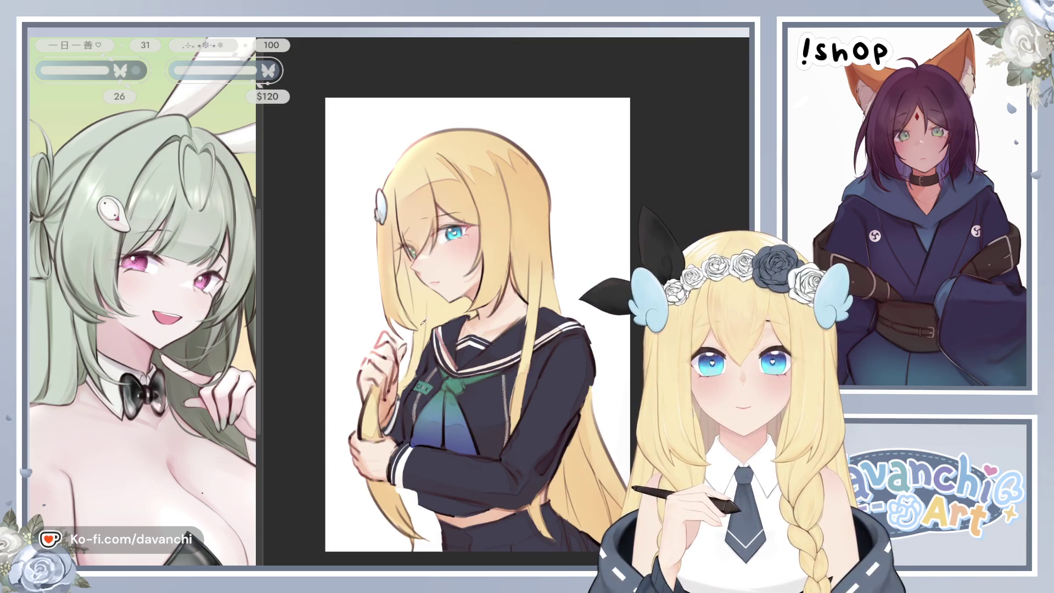
pyautogui.moveTo(384, 379)
pyautogui.mouseDown()
pyautogui.moveTo(361, 426)
pyautogui.moveTo(371, 404)
pyautogui.moveTo(372, 433)
pyautogui.mouseUp()
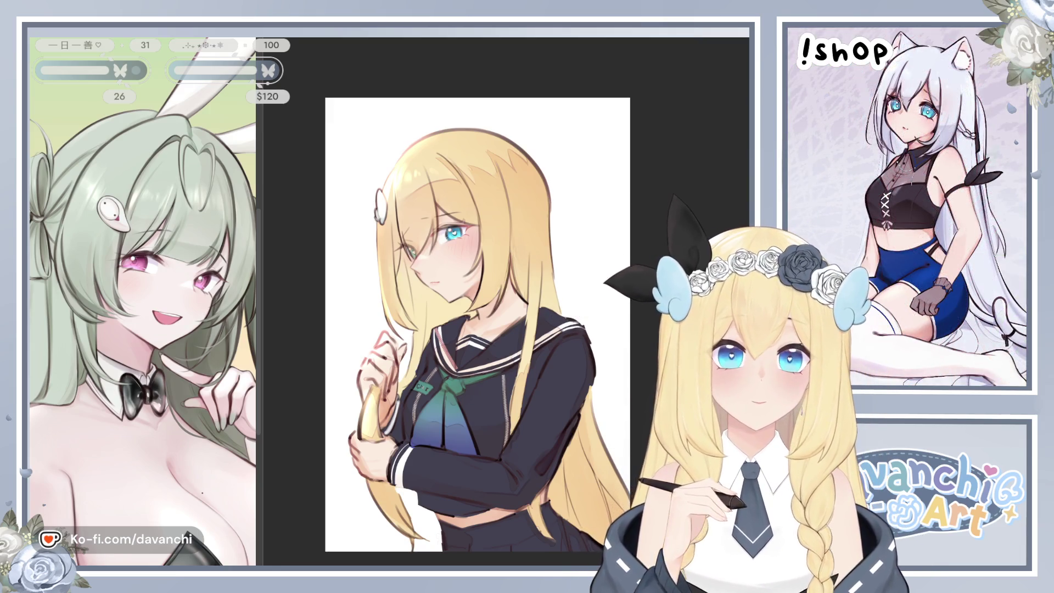
pyautogui.moveTo(406, 391)
pyautogui.mouseDown()
pyautogui.moveTo(434, 387)
pyautogui.moveTo(483, 409)
pyautogui.moveTo(428, 404)
pyautogui.moveTo(472, 411)
pyautogui.moveTo(422, 387)
pyautogui.moveTo(390, 412)
pyautogui.moveTo(483, 411)
pyautogui.moveTo(443, 402)
pyautogui.mouseUp()
# - Undo the stray white stroke and darken the pale glow over the chest and scarf
pyautogui.hotkey('ctrl', 'z')
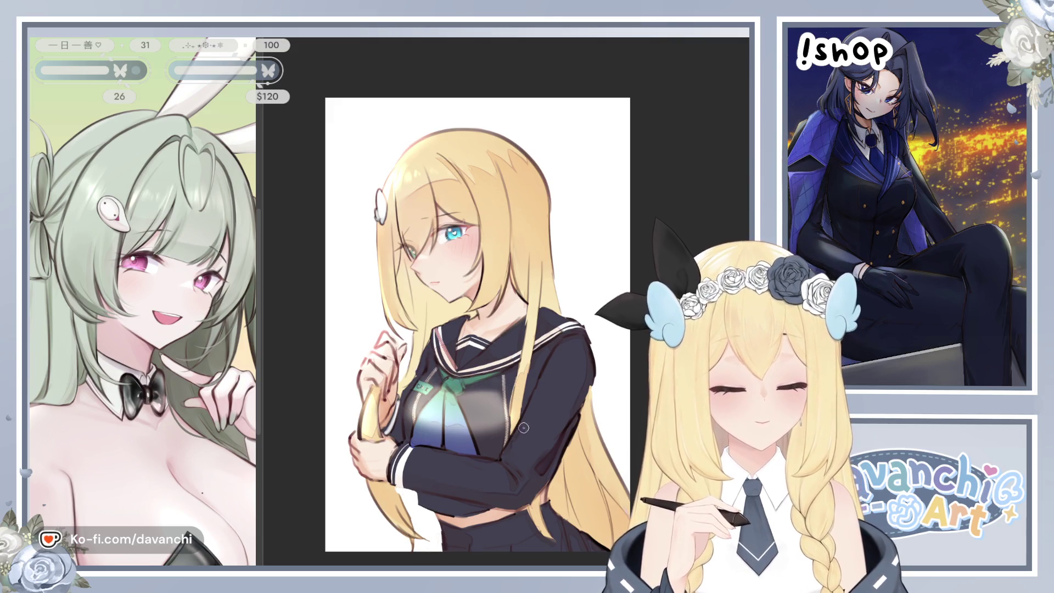
pyautogui.moveTo(403, 416)
pyautogui.mouseDown()
pyautogui.moveTo(477, 428)
pyautogui.moveTo(514, 418)
pyautogui.mouseUp()
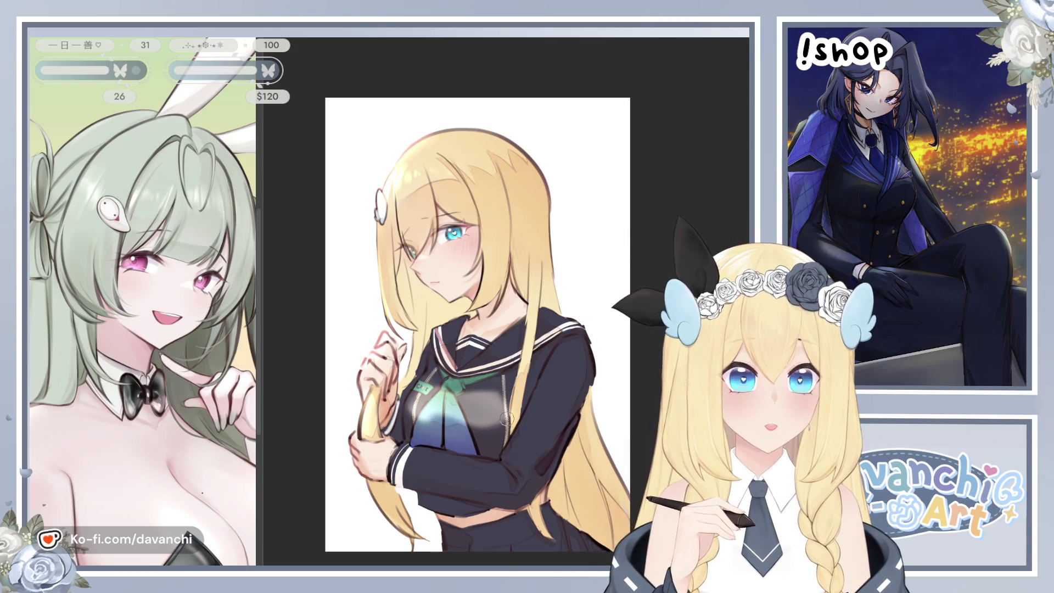
pyautogui.moveTo(433, 433)
pyautogui.mouseDown()
pyautogui.moveTo(472, 450)
pyautogui.moveTo(494, 395)
pyautogui.moveTo(415, 409)
pyautogui.mouseUp()
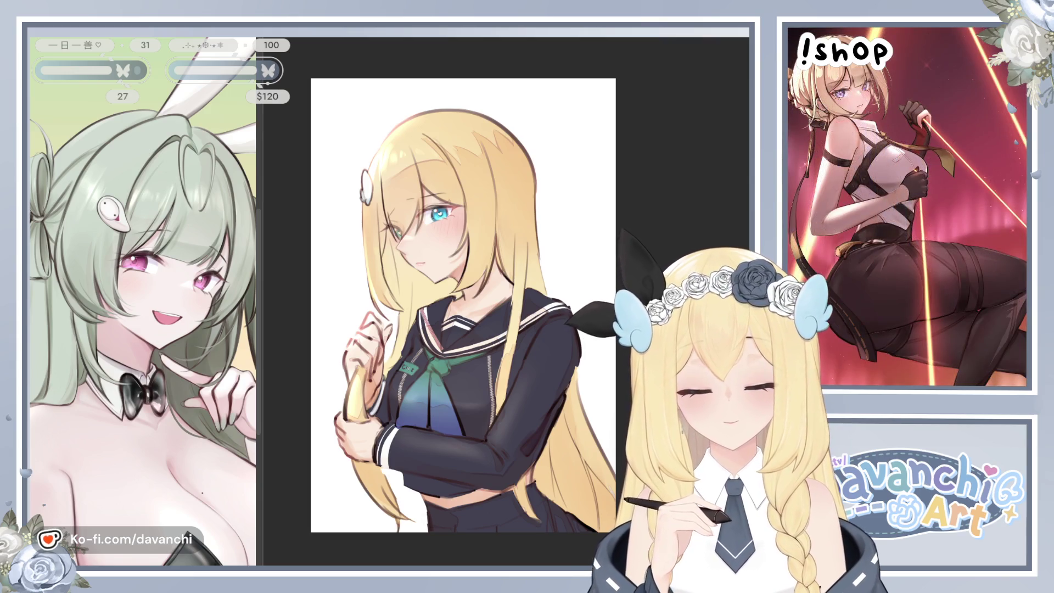
# - Bring the skirt into view and paint brighter highlight strokes across it
pyautogui.moveTo(470, 226); pyautogui.dragTo(438, 238)
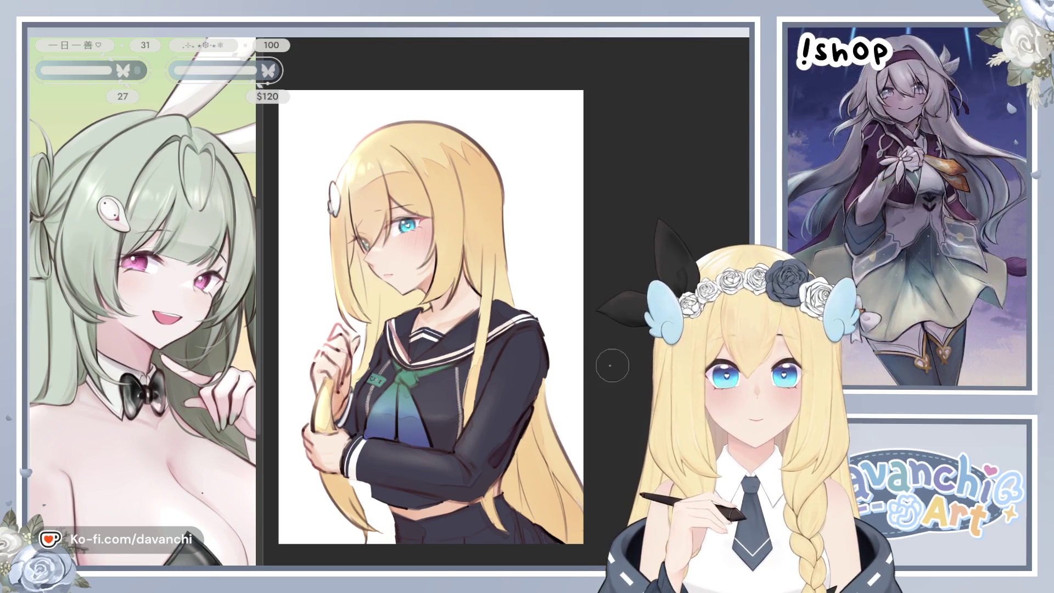
pyautogui.moveTo(450, 468); pyautogui.dragTo(469, 442)
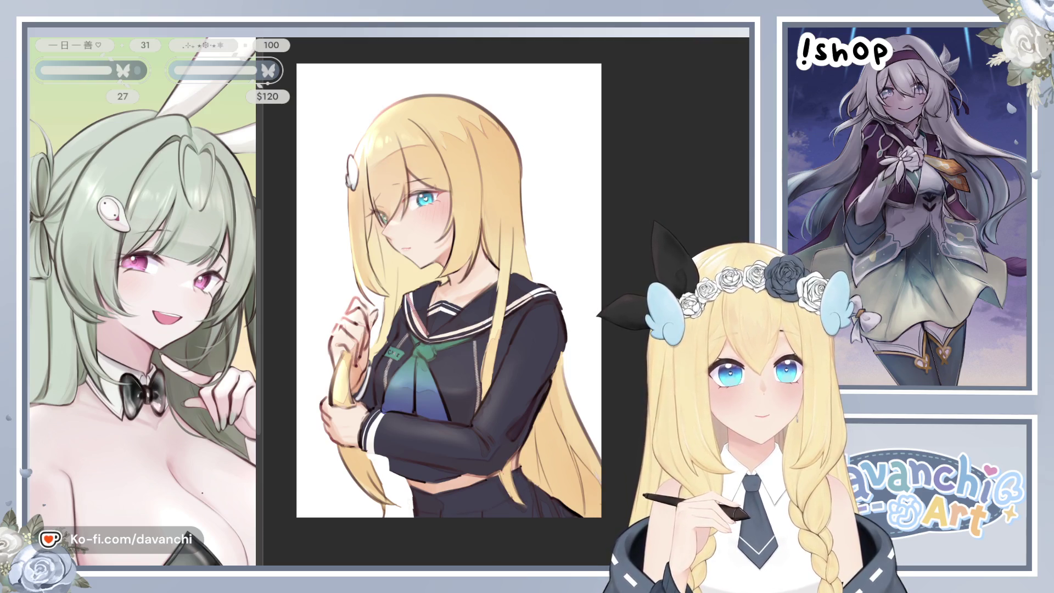
pyautogui.moveTo(537, 500); pyautogui.dragTo(553, 443)
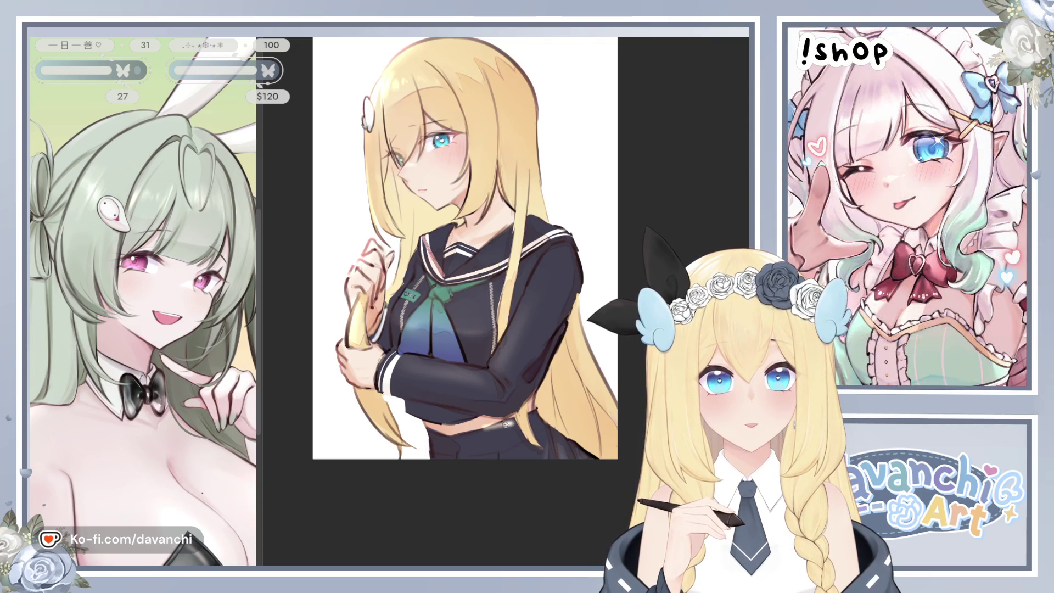
pyautogui.moveTo(516, 448)
pyautogui.mouseDown()
pyautogui.moveTo(528, 438)
pyautogui.moveTo(488, 464)
pyautogui.moveTo(470, 428)
pyautogui.moveTo(517, 451)
pyautogui.mouseUp()
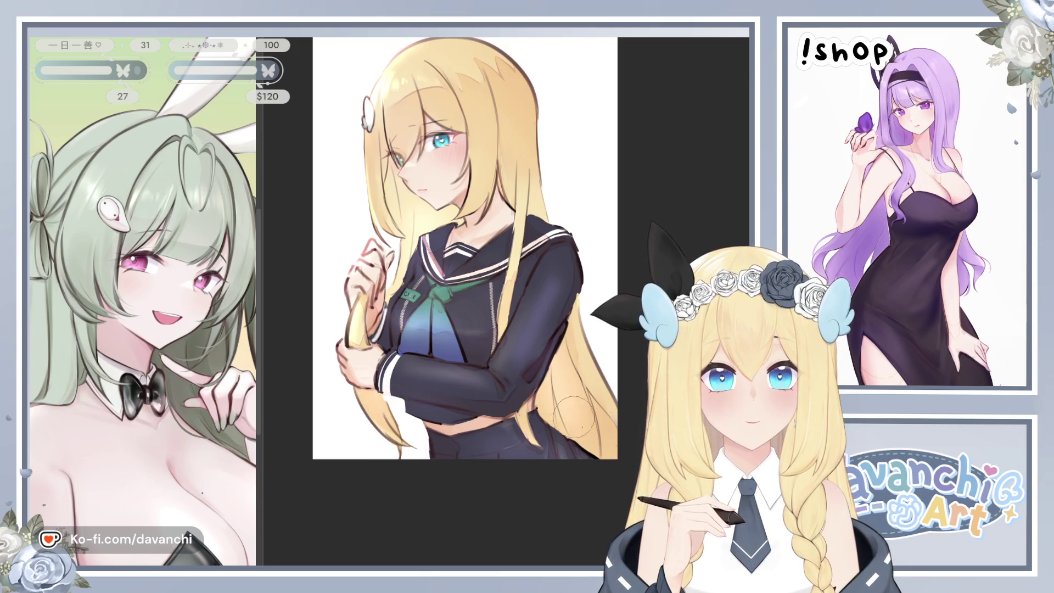
pyautogui.scroll(-2, 616, 449)
# - Mirror the view to check, then shift the uniform from black to navy-purple
pyautogui.scroll(1, 616, 449)
pyautogui.moveTo(561, 223); pyautogui.dragTo(535, 278)
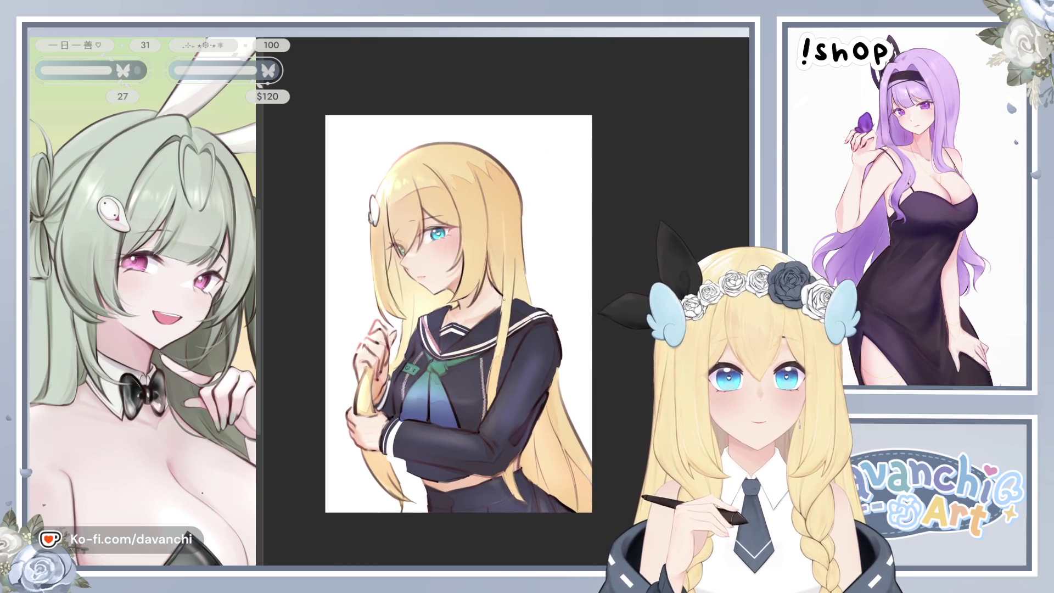
pyautogui.press('m')
pyautogui.press('m')
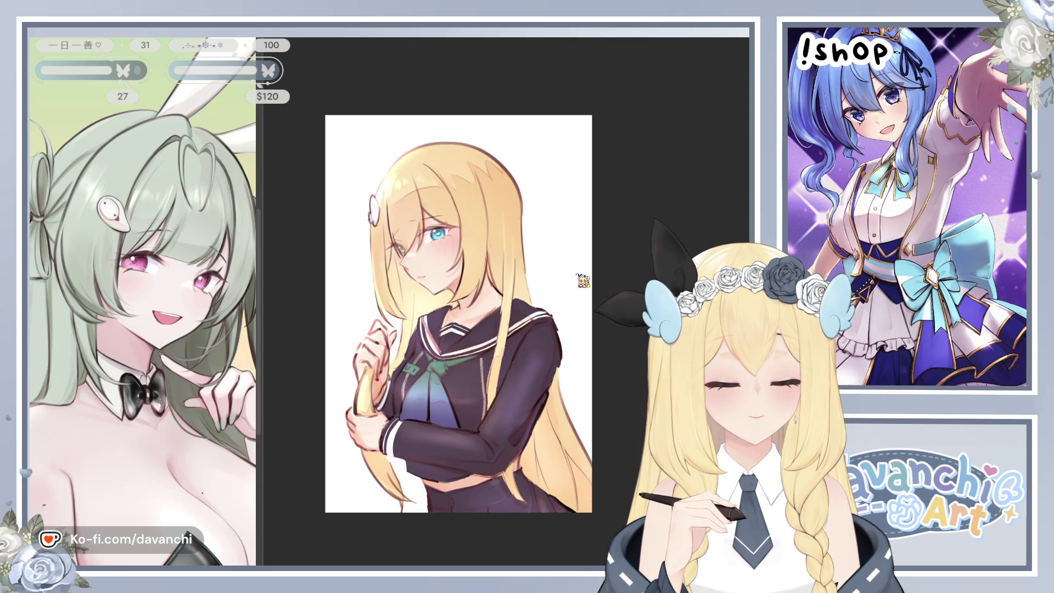
pyautogui.hotkey('ctrl', 'z')
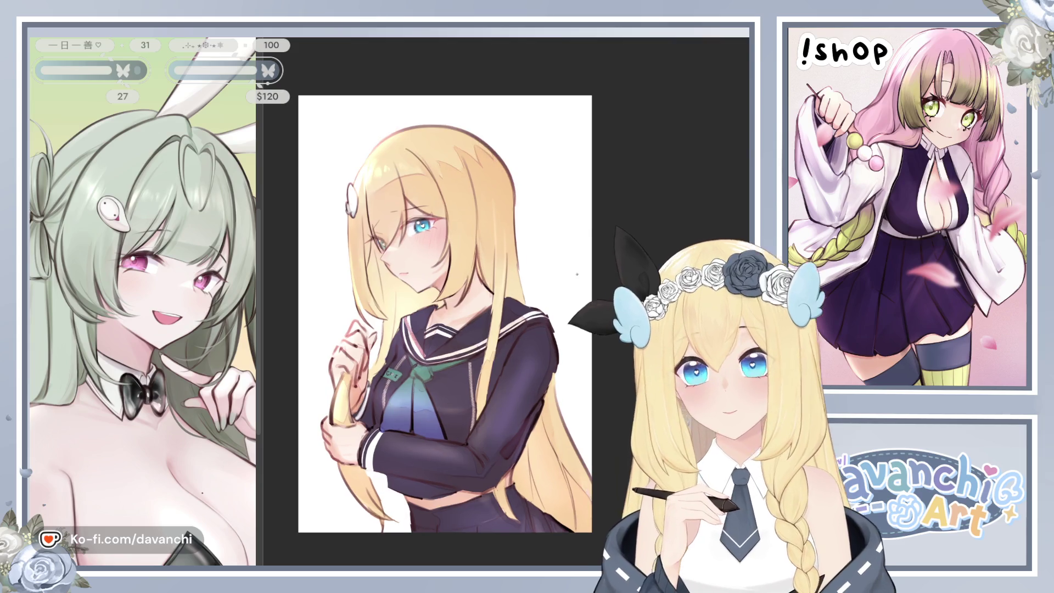
pyautogui.scroll(1, 592, 313)
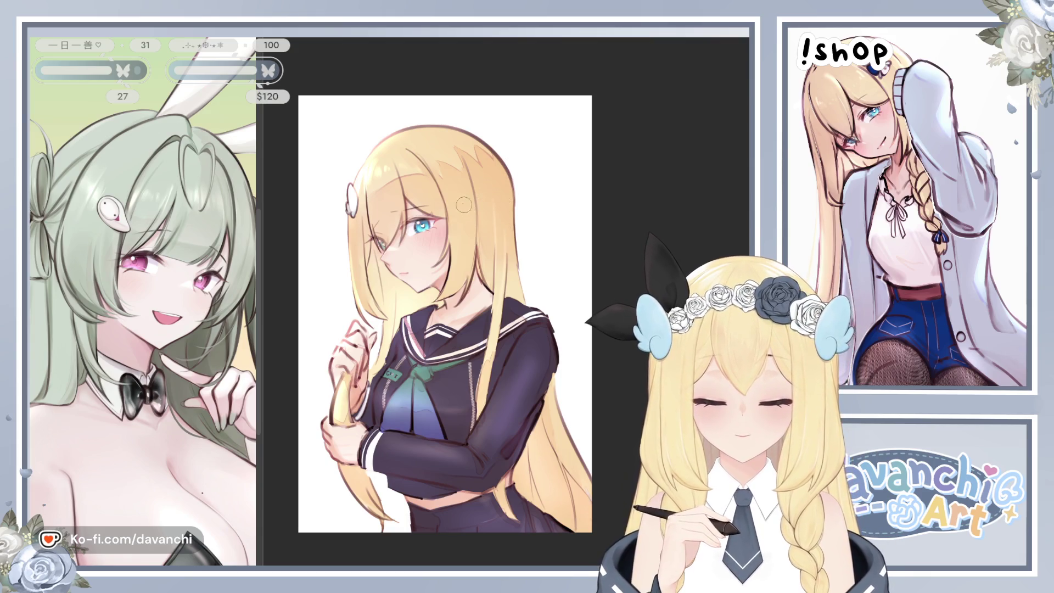
pyautogui.scroll(5, 354, 192)
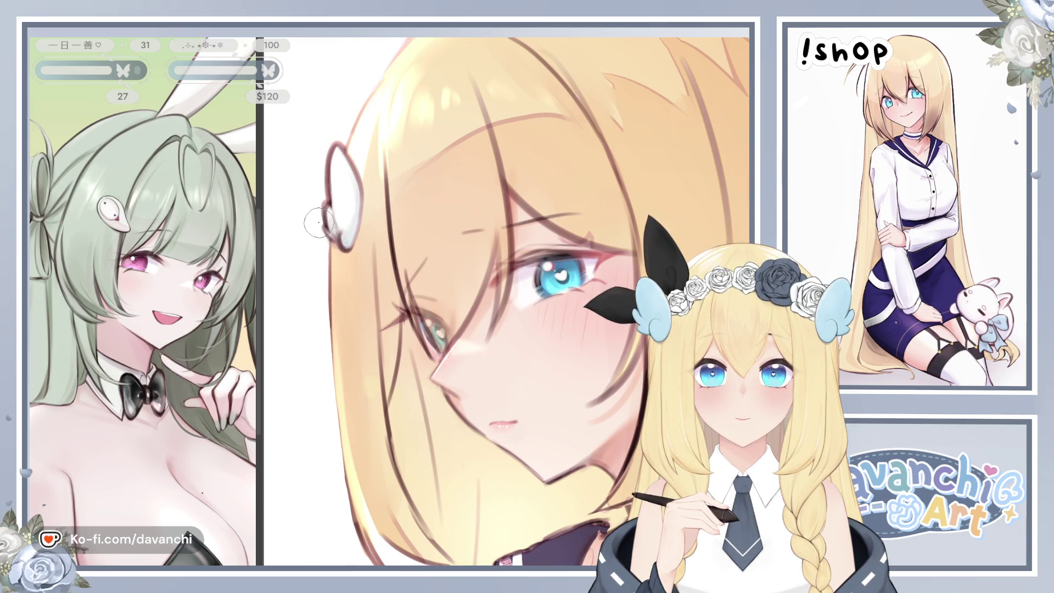
pyautogui.scroll(-3, 525, 235)
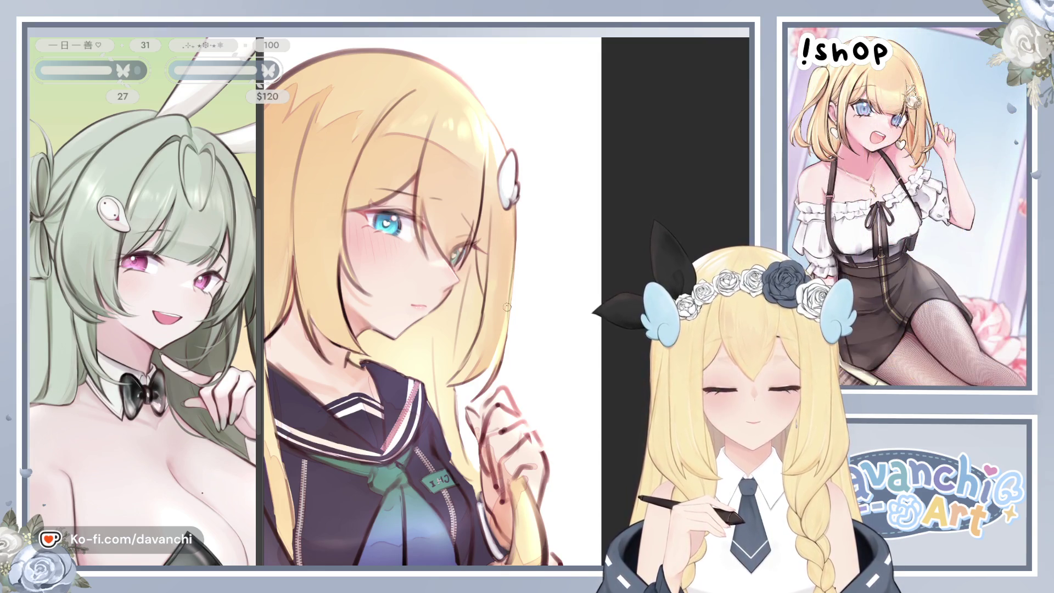
pyautogui.press('h')
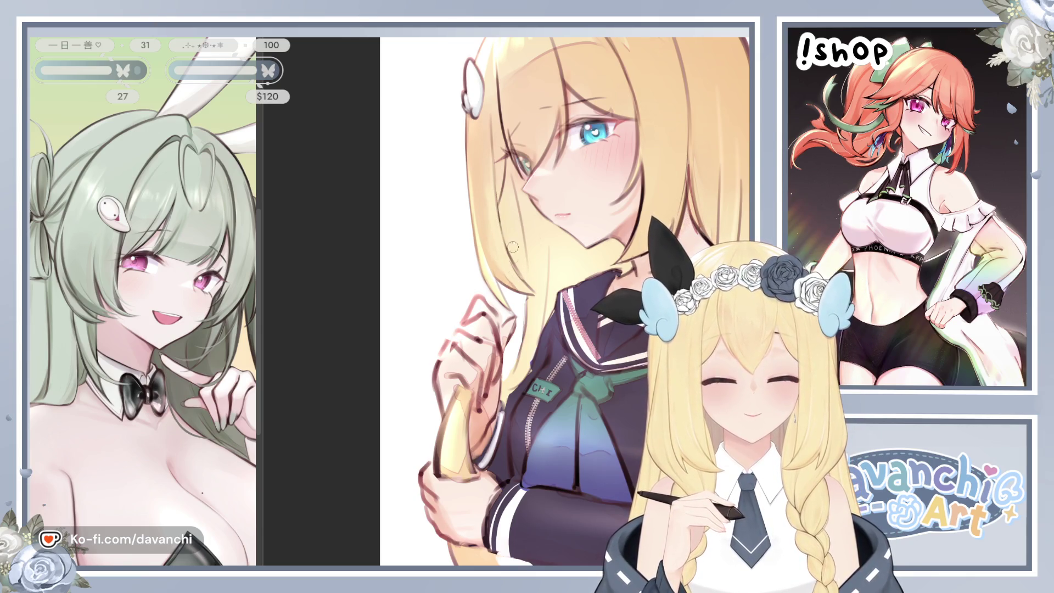
pyautogui.press('h')
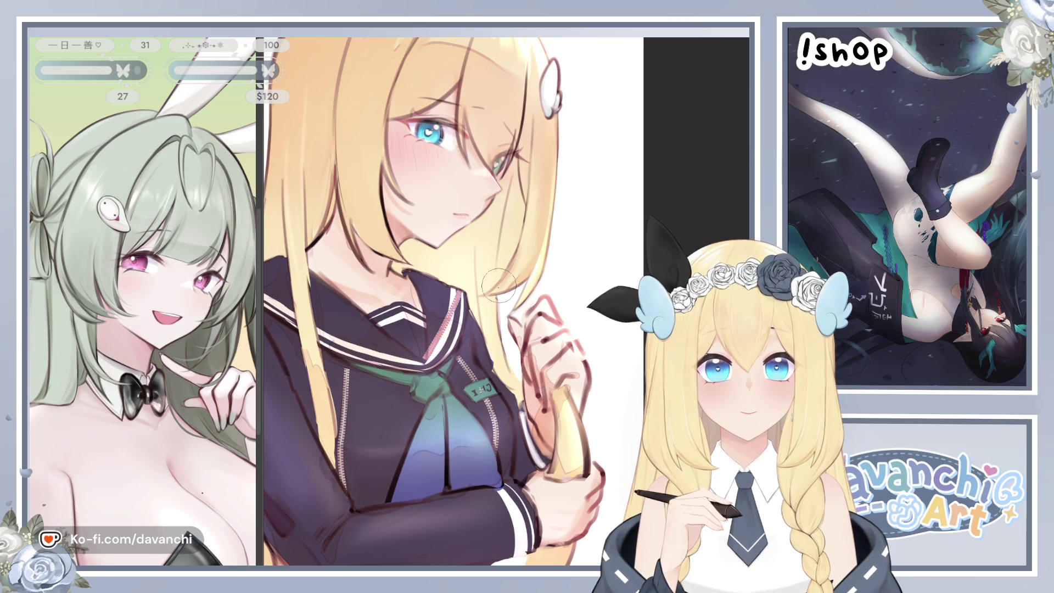
pyautogui.press('h')
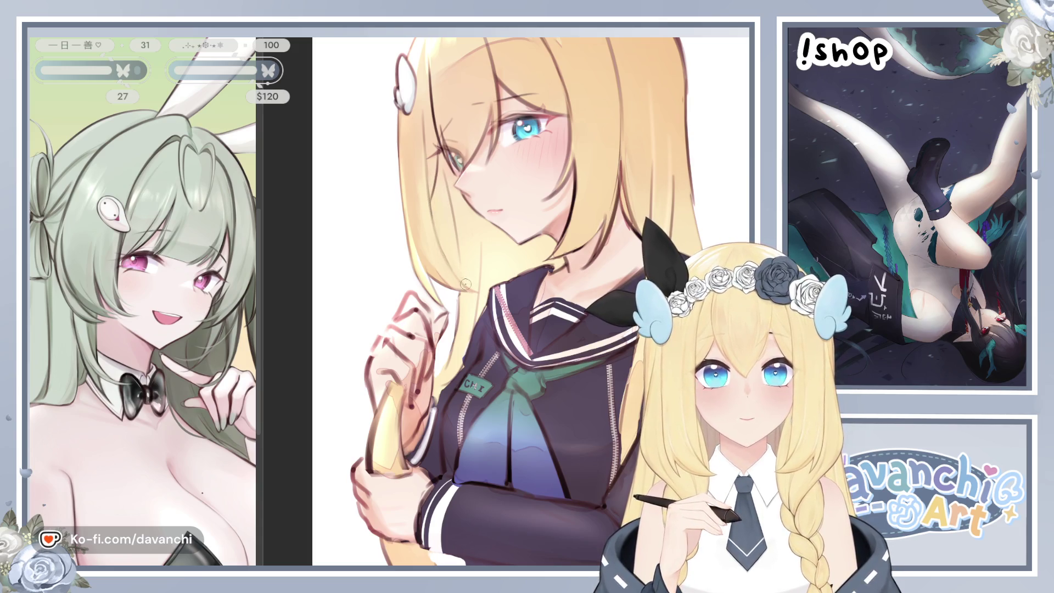
pyautogui.moveTo(443, 215); pyautogui.dragTo(450, 332)
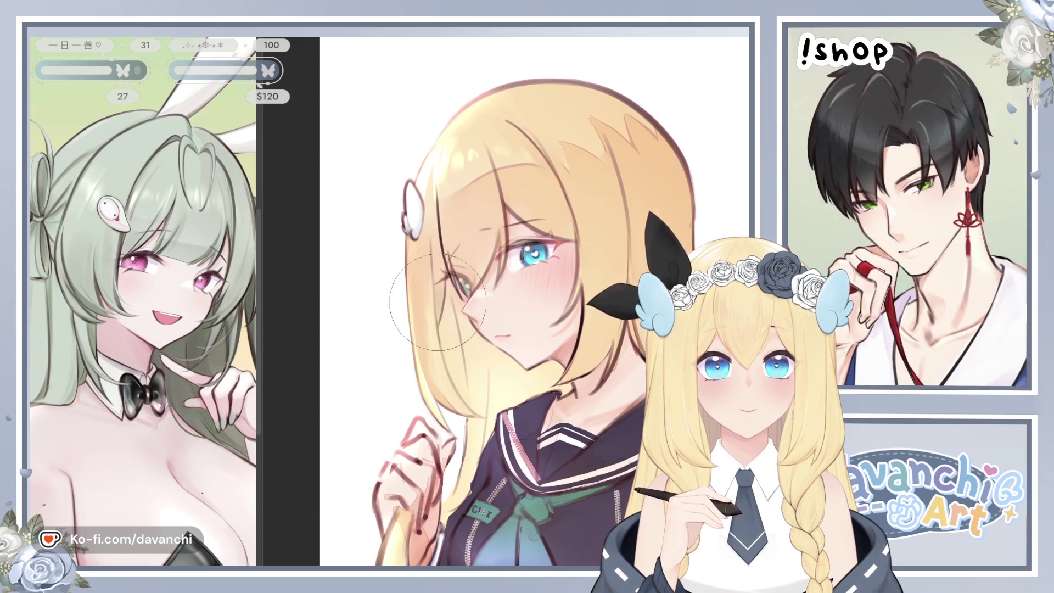
pyautogui.press('[')
pyautogui.press('[')
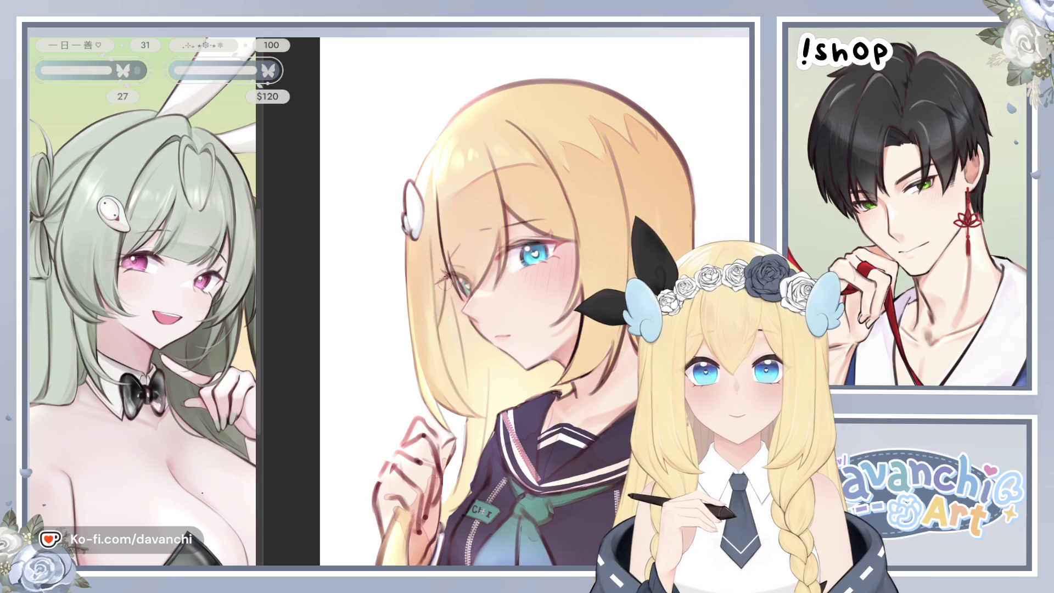
pyautogui.scroll(5, 444, 267)
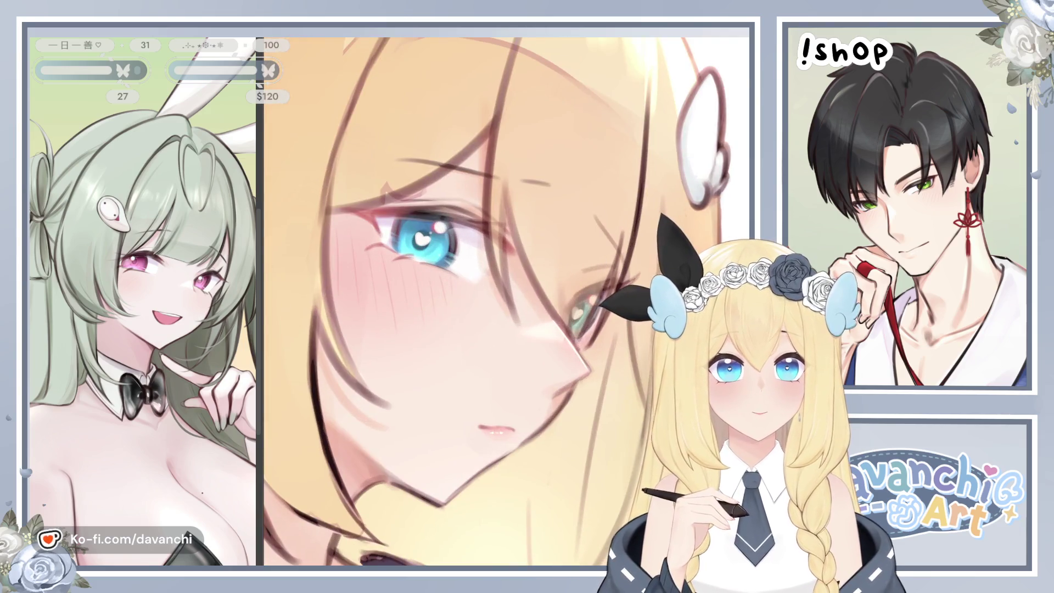
# - Mirror the face close-up and resize the brush smaller for fine detail
pyautogui.press('h')
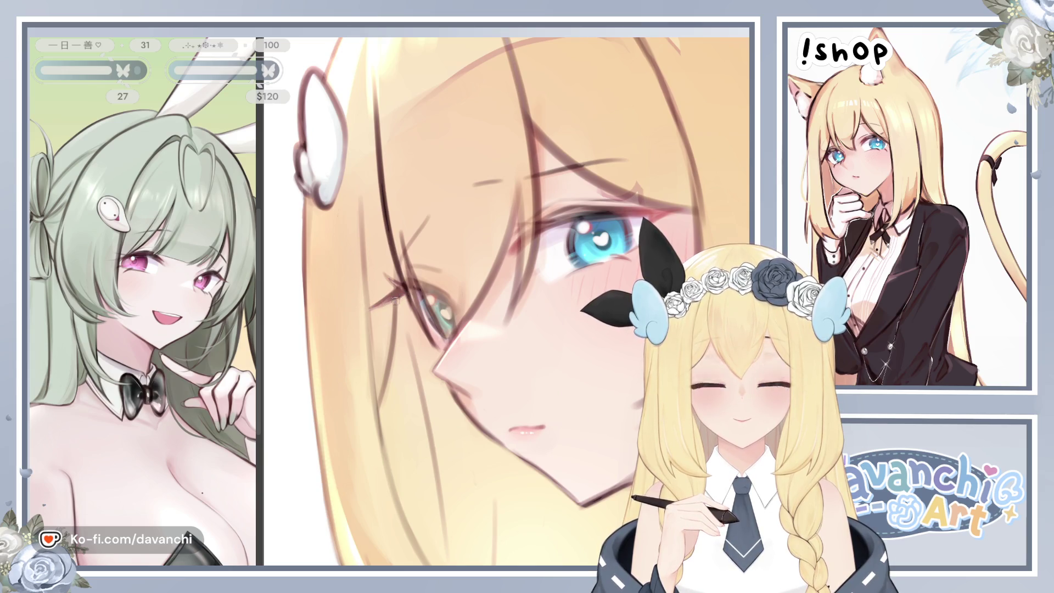
pyautogui.press(']')
pyautogui.press('[')
pyautogui.press('[')
pyautogui.press('[')
pyautogui.scroll(-5, 439, 377)
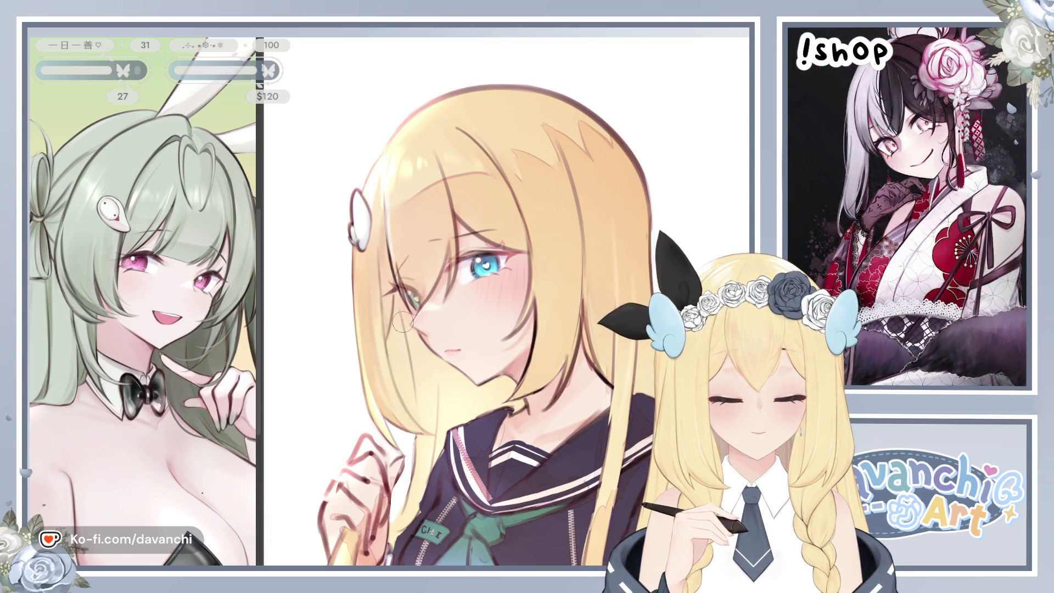
# - Toggle the mirrored view several times, panning to check the face and proportions
pyautogui.press('h')
pyautogui.moveTo(605, 395); pyautogui.dragTo(592, 356)
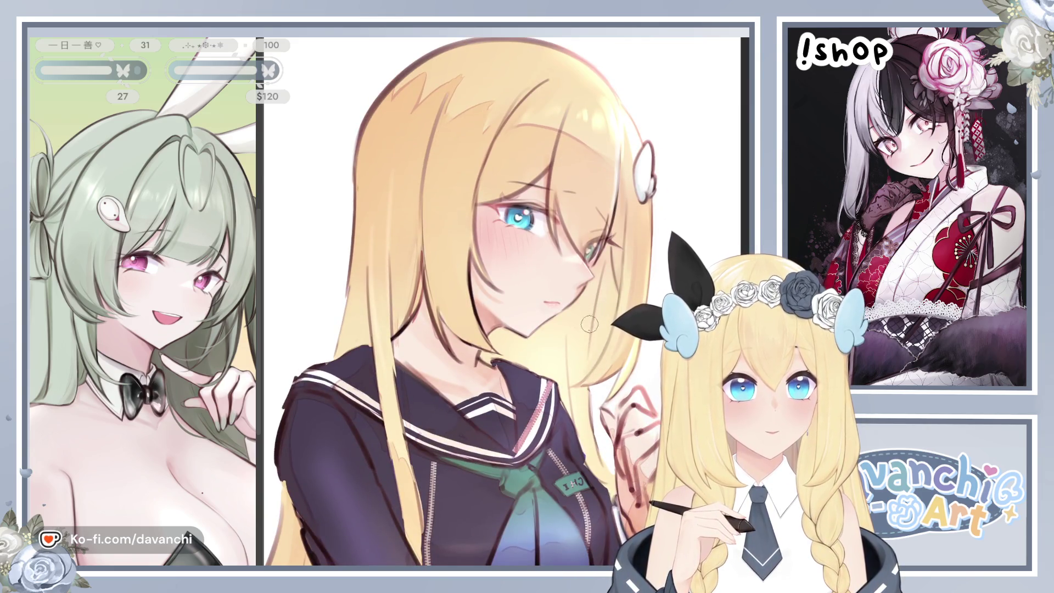
pyautogui.press('h')
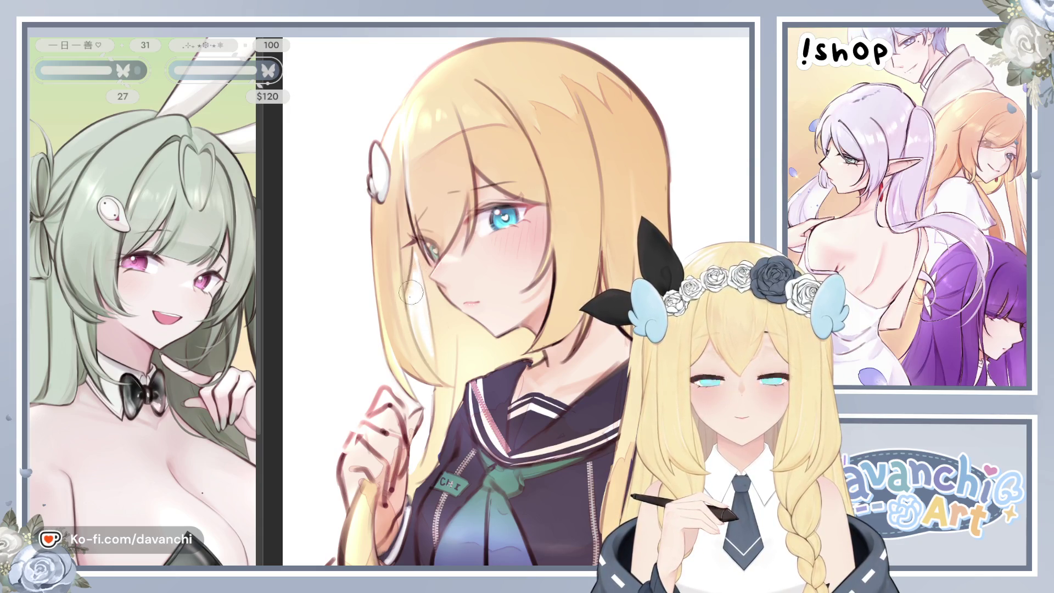
pyautogui.press('h')
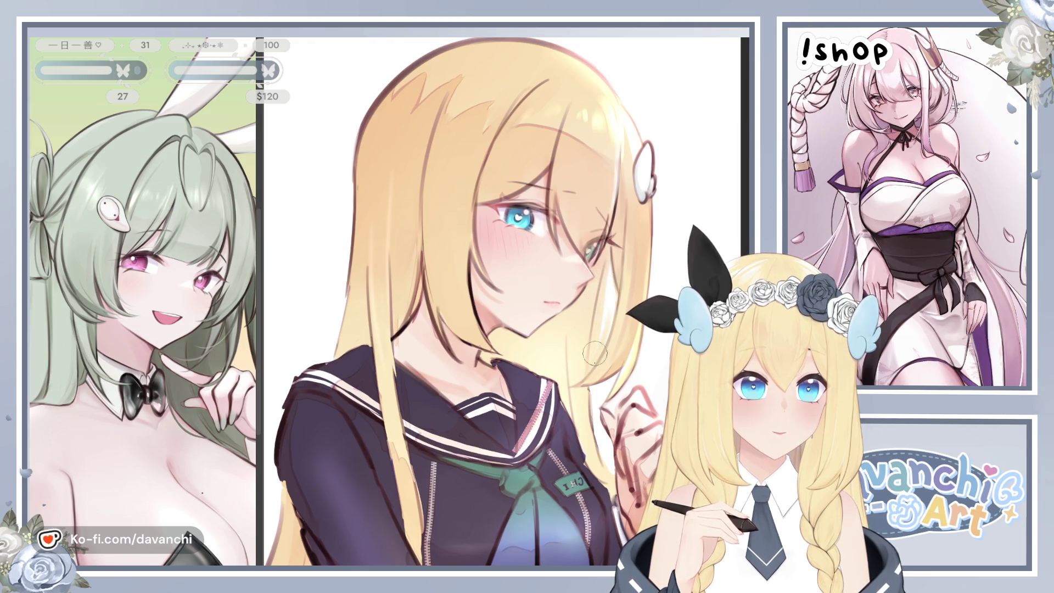
pyautogui.press('h')
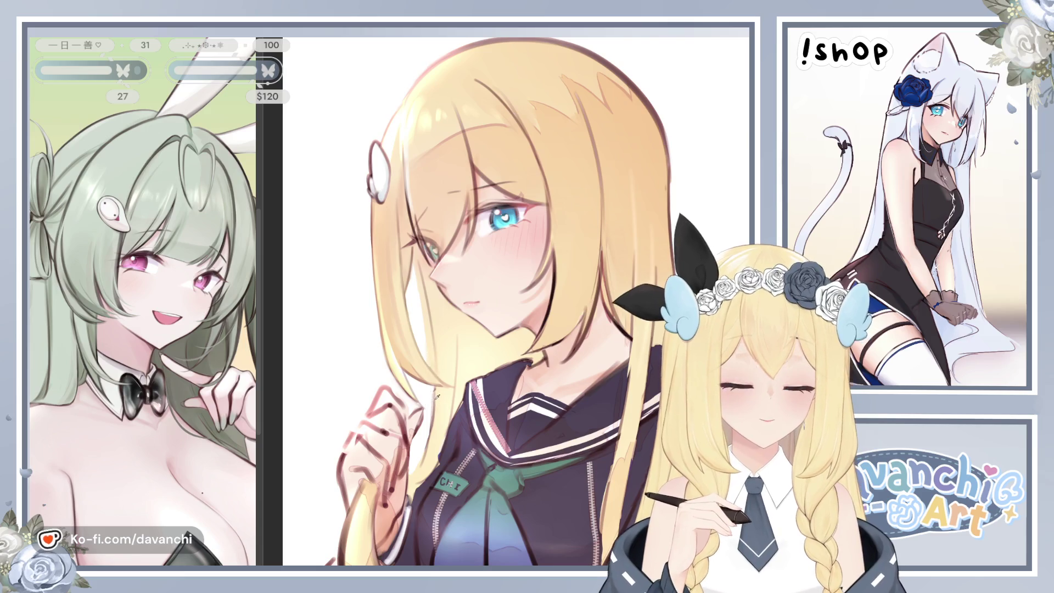
pyautogui.press('h')
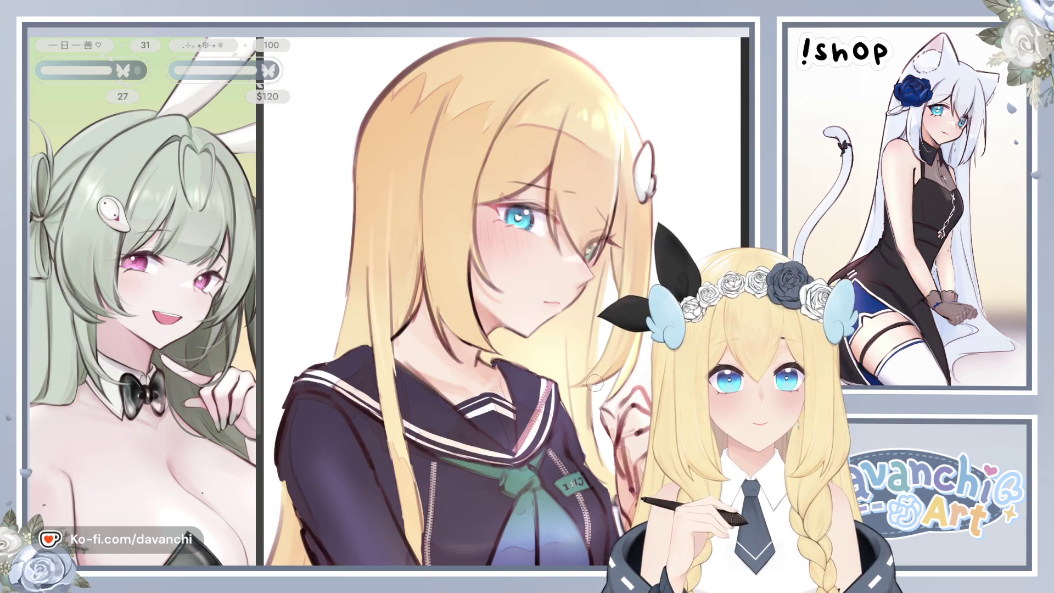
pyautogui.moveTo(535, 373); pyautogui.dragTo(496, 327)
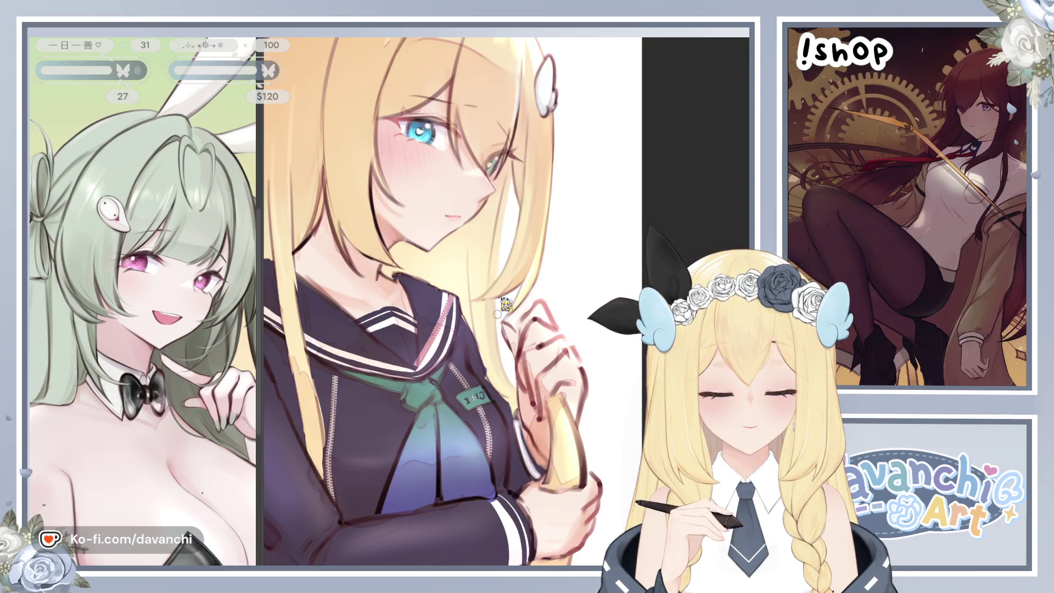
# - Flip the canvas back and forth, repositioning the artwork, to compare both orientations
pyautogui.press('h')
pyautogui.moveTo(541, 314); pyautogui.dragTo(395, 302)
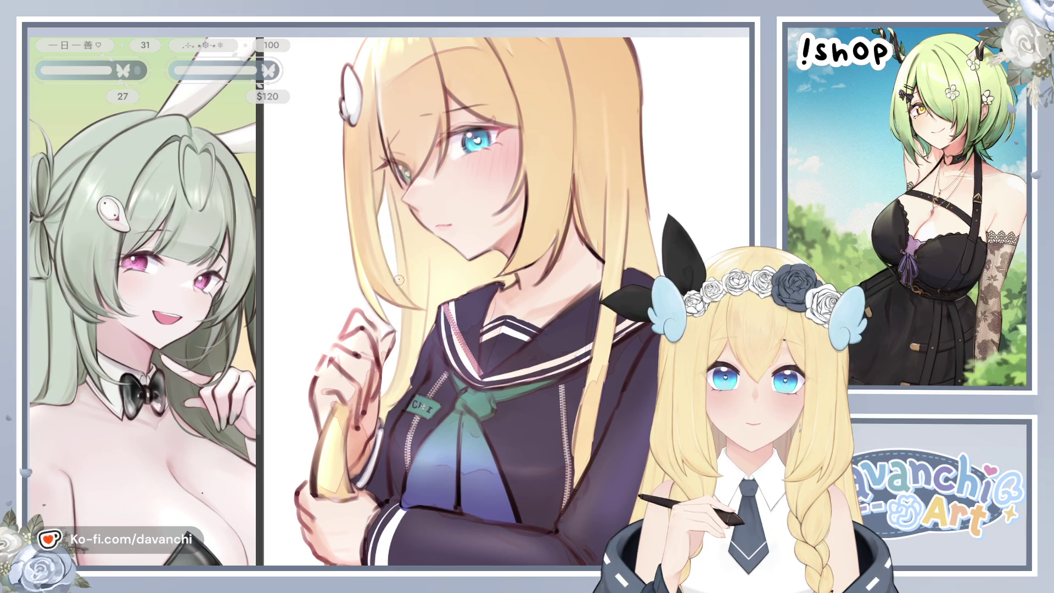
pyautogui.press('h')
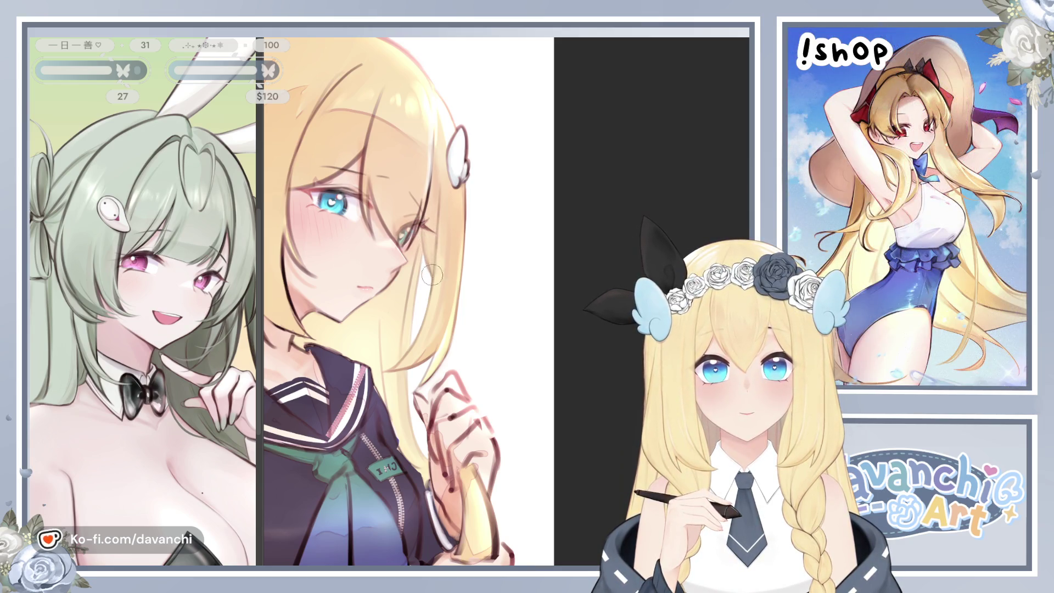
pyautogui.press('h')
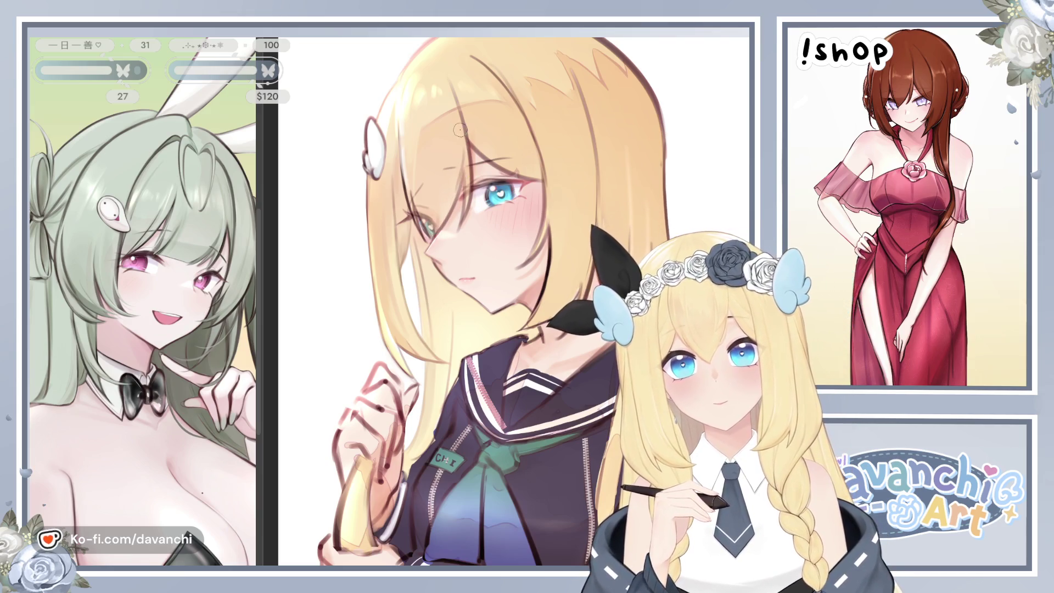
# - Enlarge the airbrush and softly shade the upper-left hair in warm orange
pyautogui.moveTo(460, 131)
pyautogui.mouseDown()
pyautogui.moveTo(439, 149)
pyautogui.moveTo(456, 194)
pyautogui.moveTo(439, 220)
pyautogui.moveTo(456, 146)
pyautogui.mouseUp()
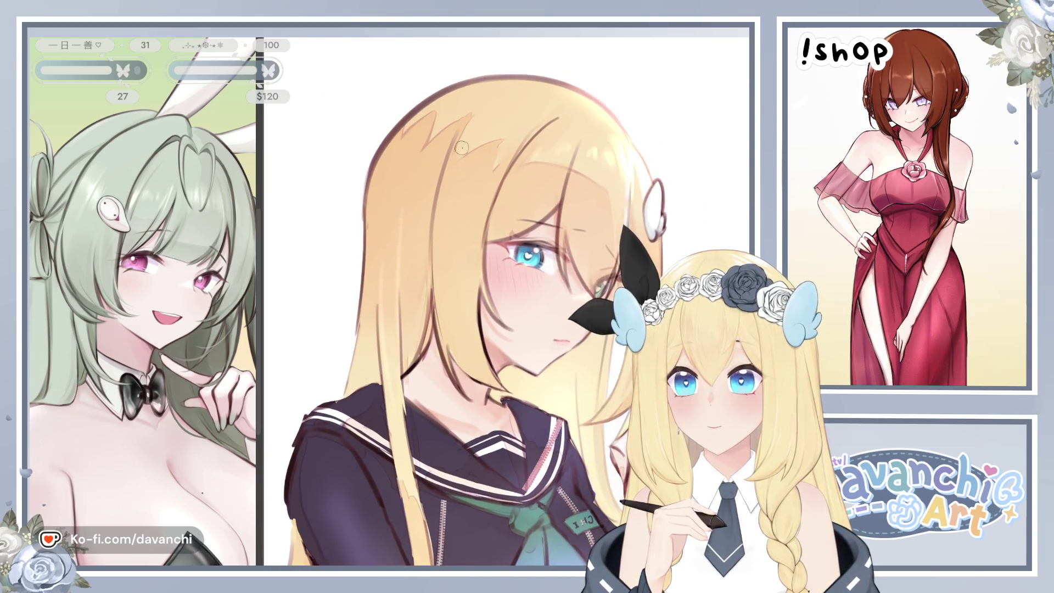
pyautogui.press(']')
pyautogui.press(']')
pyautogui.press(']')
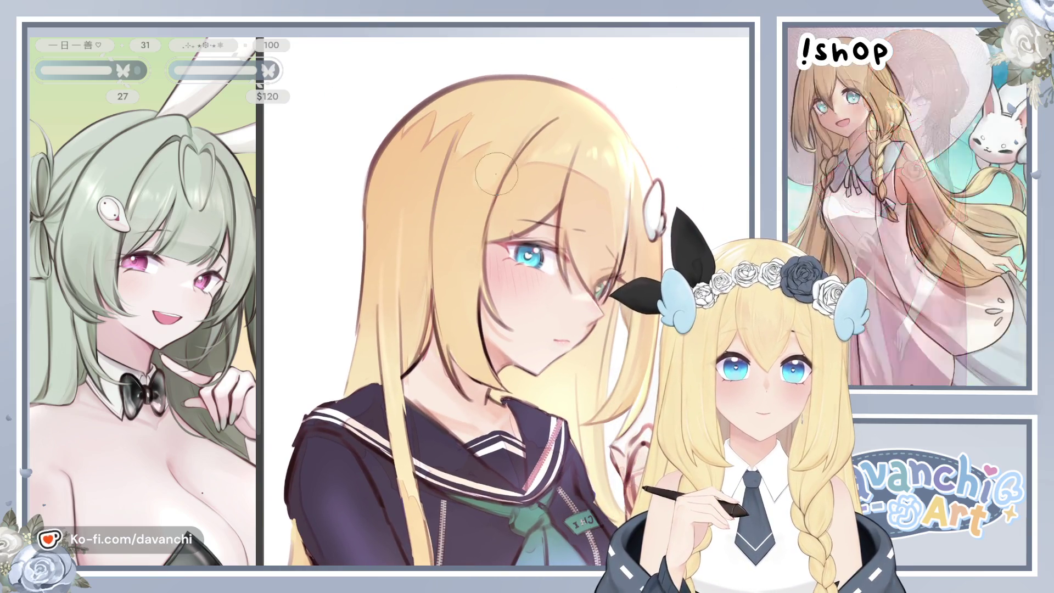
pyautogui.press(']')
pyautogui.press(']')
pyautogui.moveTo(485, 112)
pyautogui.mouseDown()
pyautogui.moveTo(431, 148)
pyautogui.moveTo(403, 140)
pyautogui.moveTo(398, 151)
pyautogui.mouseUp()
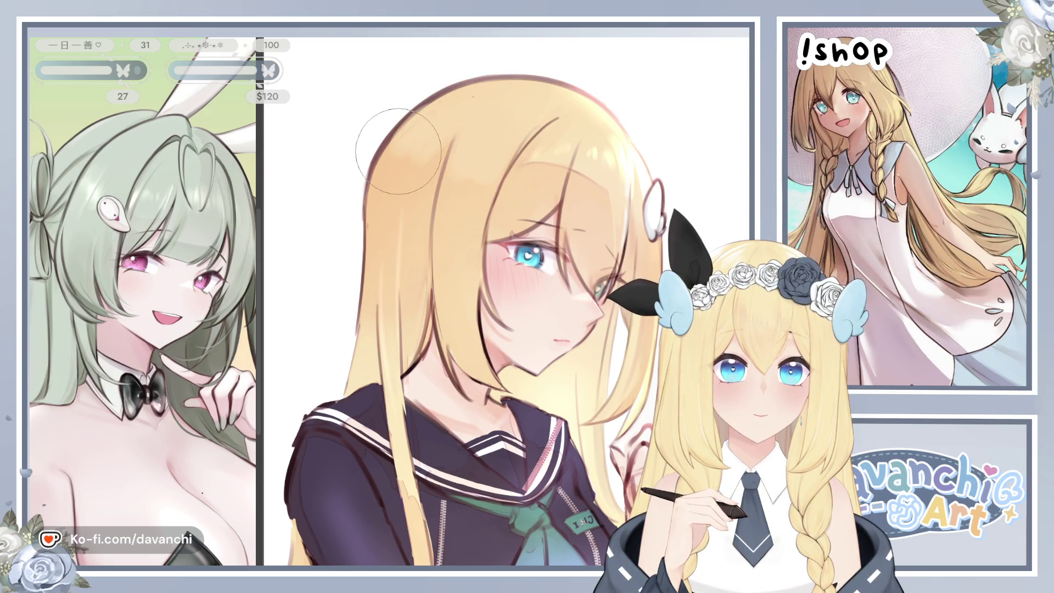
# - Mirror to check the shading, shrink the brush, and move in to the face and eye
pyautogui.press('m')
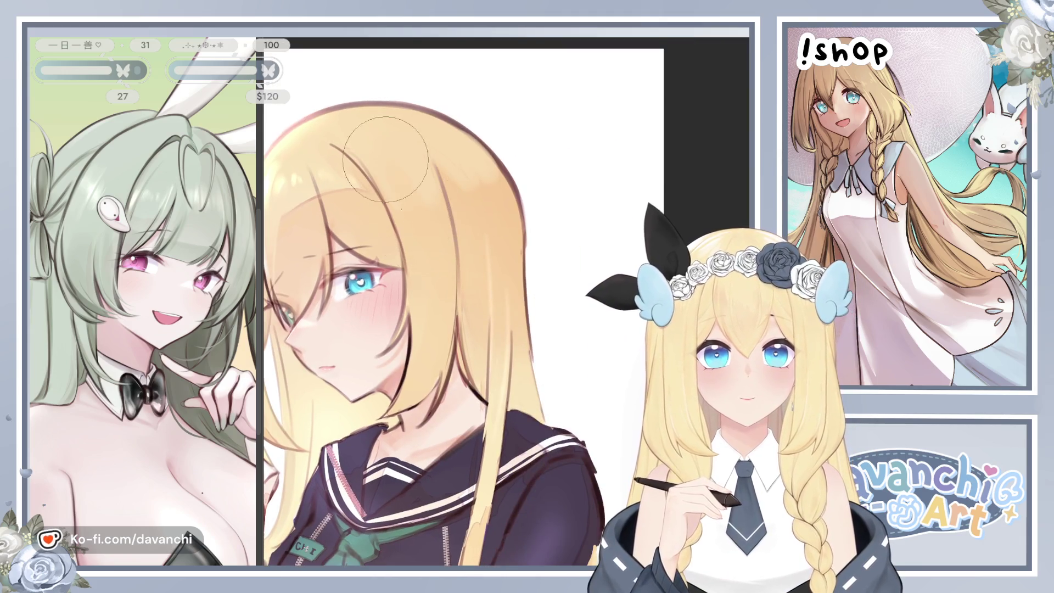
pyautogui.press('[')
pyautogui.press('[')
pyautogui.press('[')
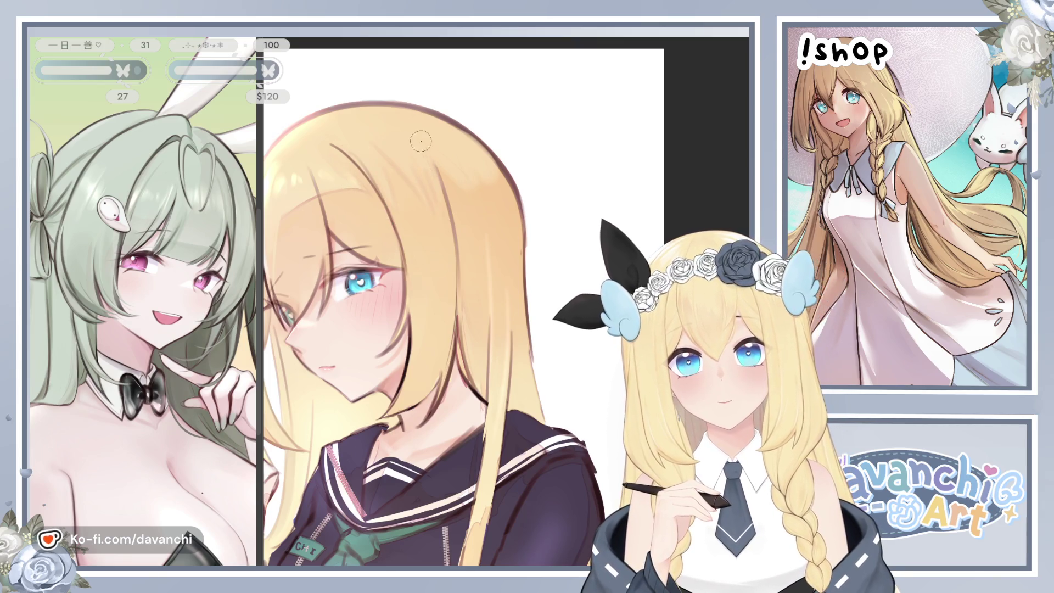
pyautogui.moveTo(516, 228); pyautogui.dragTo(636, 168)
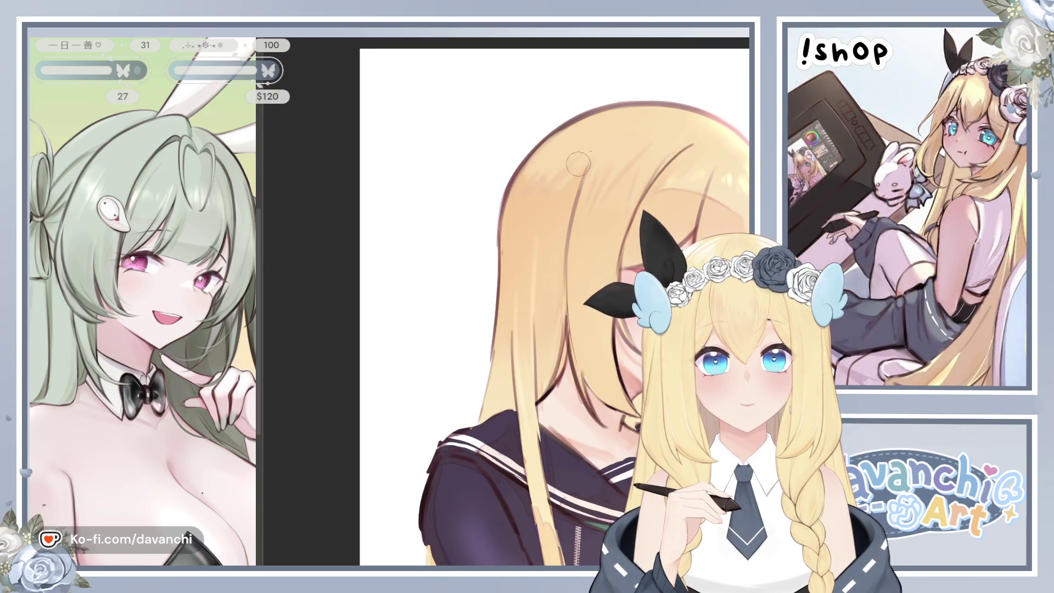
pyautogui.moveTo(668, 184); pyautogui.dragTo(405, 311)
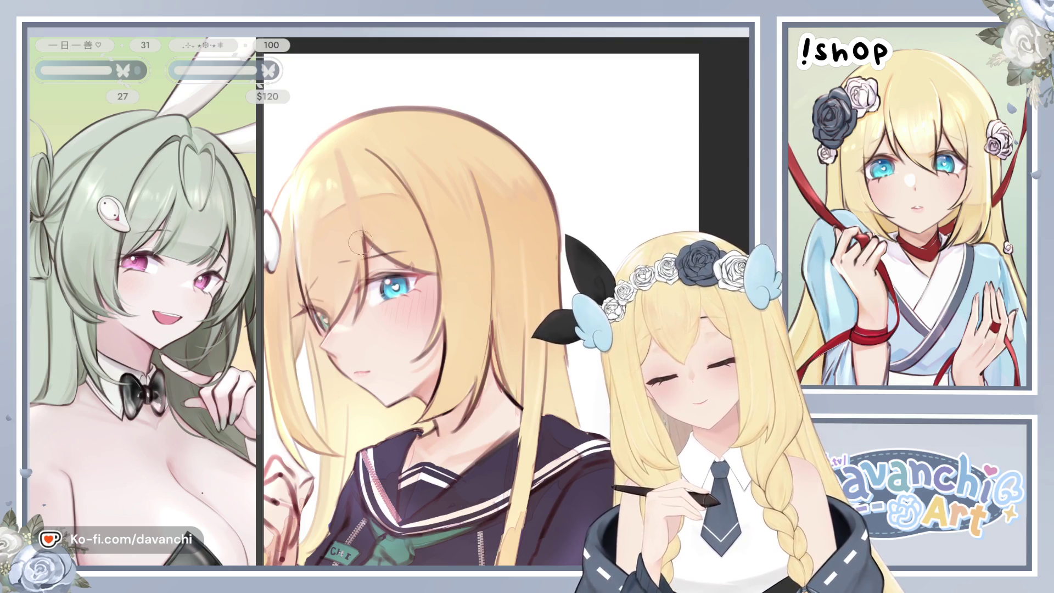
# - Enlarge the brush and bring the face back to the middle of the window
pyautogui.press(']')
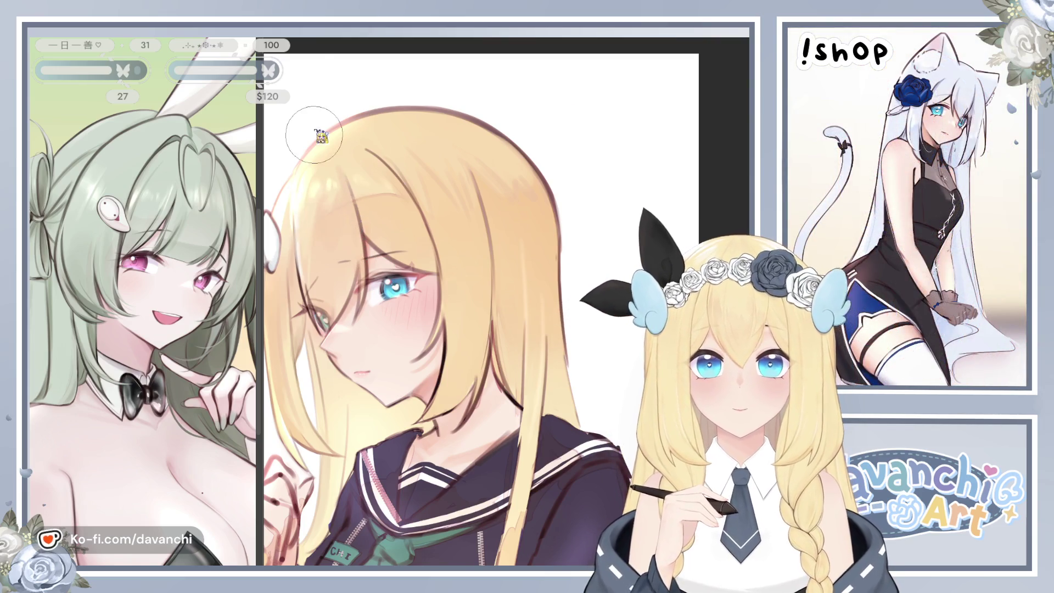
pyautogui.moveTo(505, 165); pyautogui.dragTo(726, 184)
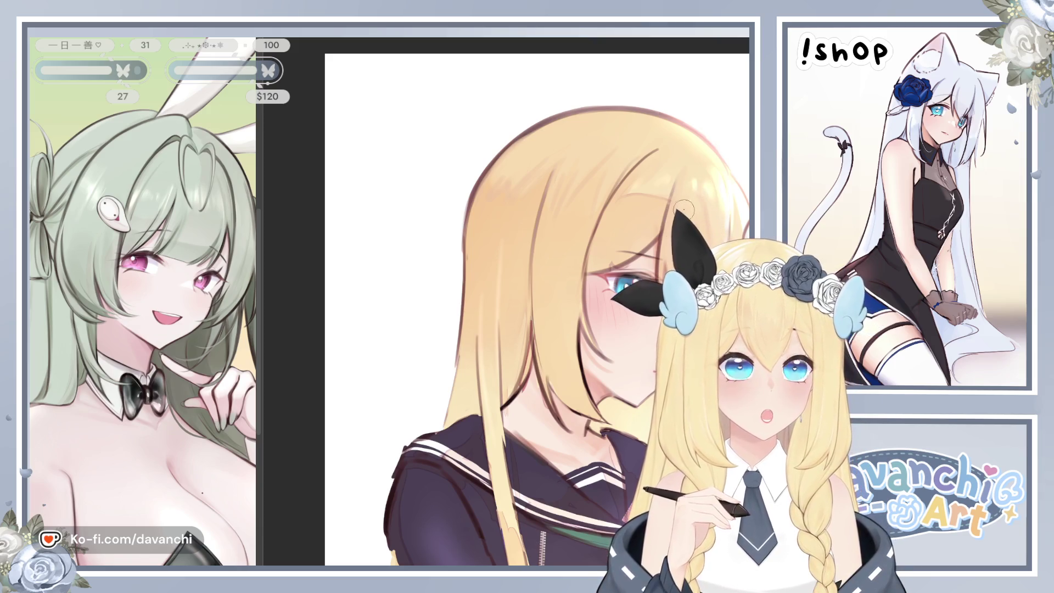
pyautogui.moveTo(683, 210); pyautogui.dragTo(464, 211)
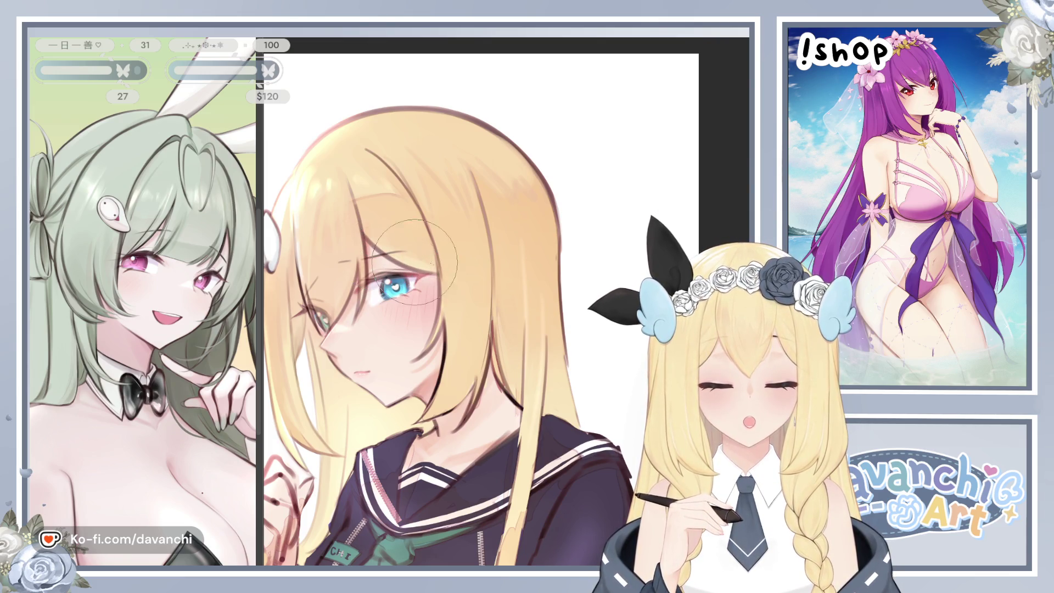
# - Touch up the forehead hair with a resized brush, check it mirrored, and zoom out
pyautogui.press(']')
pyautogui.press(']')
pyautogui.press(']')
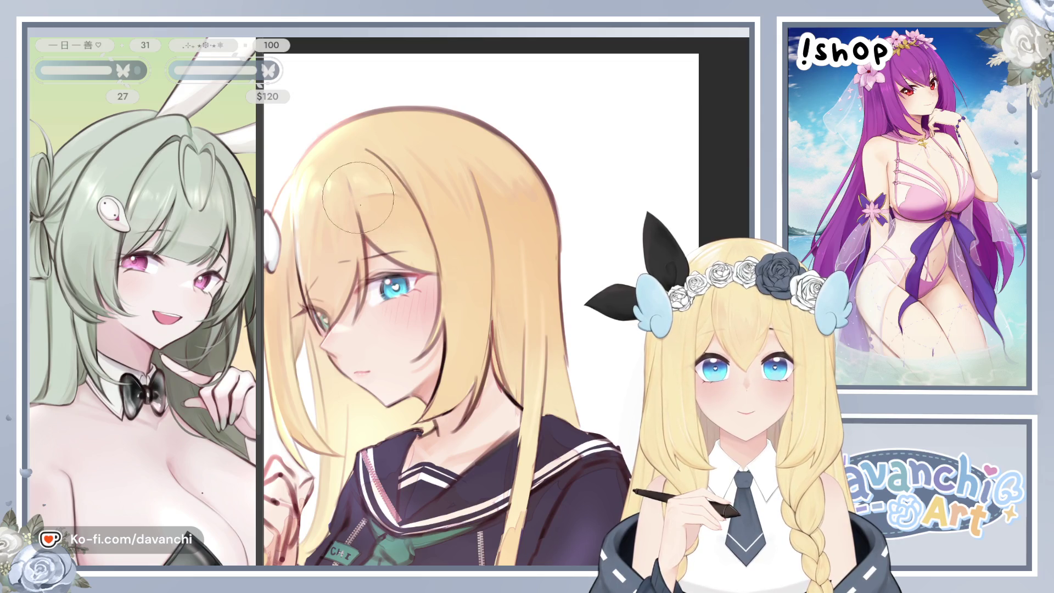
pyautogui.press('[')
pyautogui.press('[')
pyautogui.press('[')
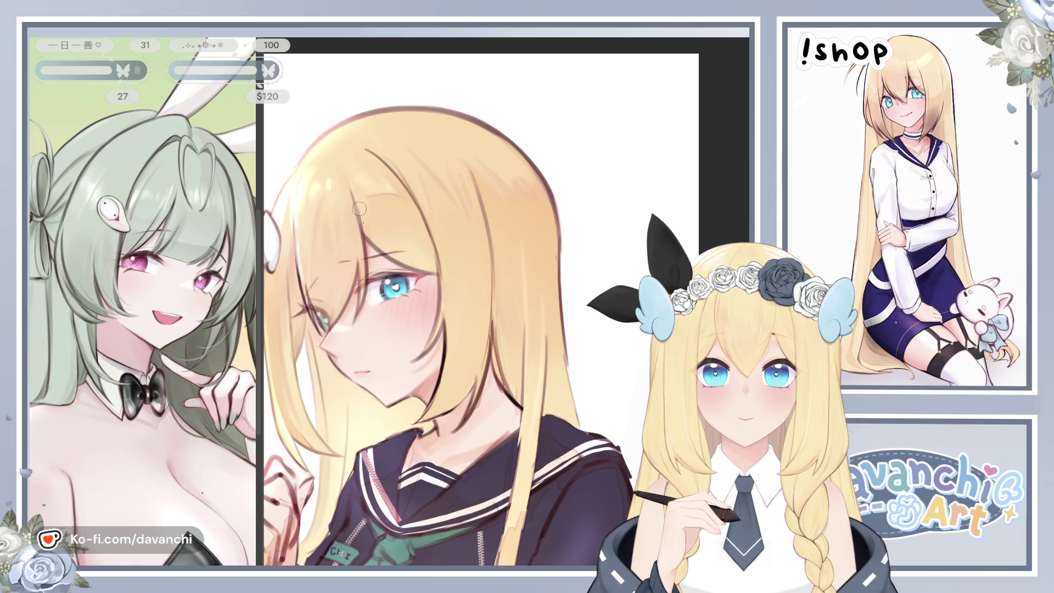
pyautogui.press(']')
pyautogui.press(']')
pyautogui.press(']')
pyautogui.press('[')
pyautogui.press('[')
pyautogui.press('[')
pyautogui.press('[')
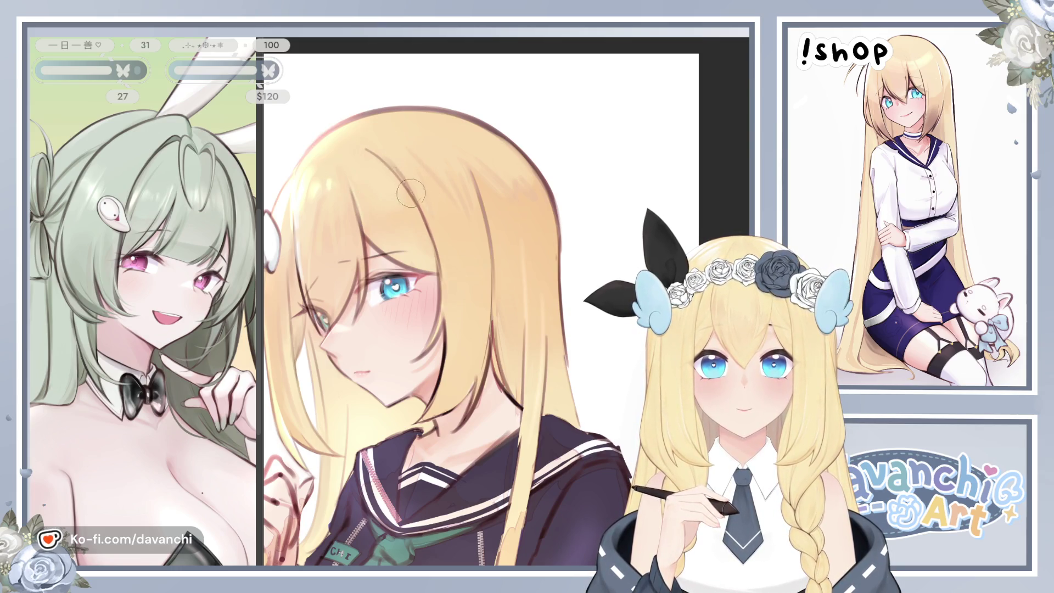
pyautogui.press('h')
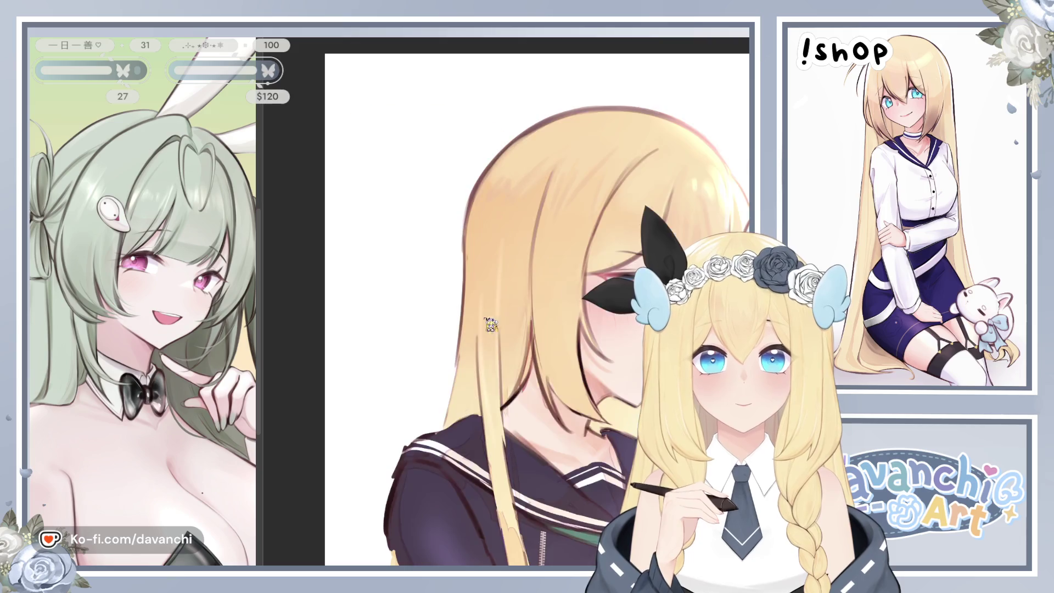
pyautogui.scroll(-2, 500, 338)
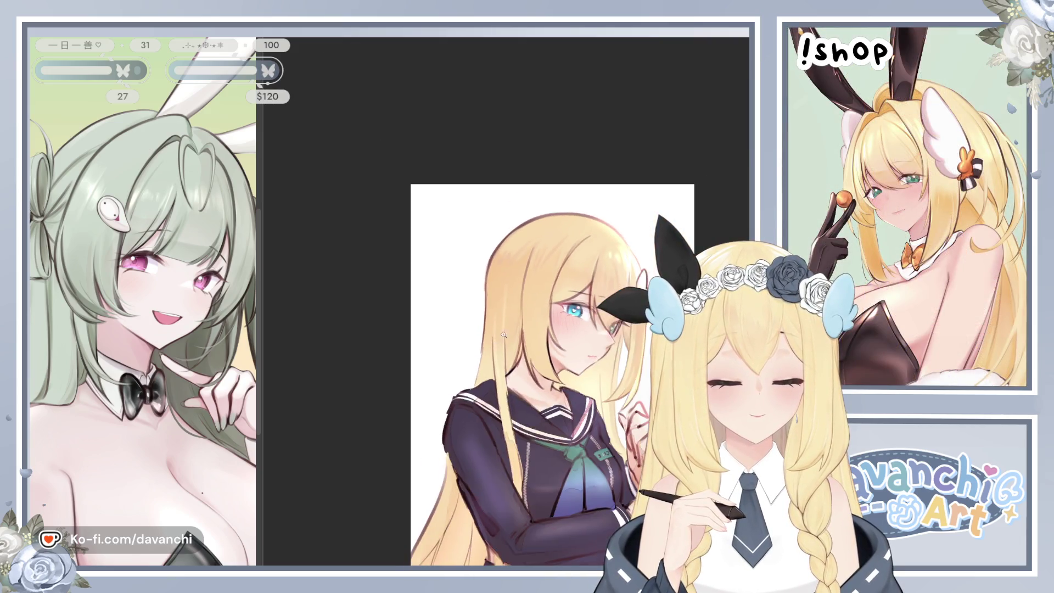
pyautogui.press('h')
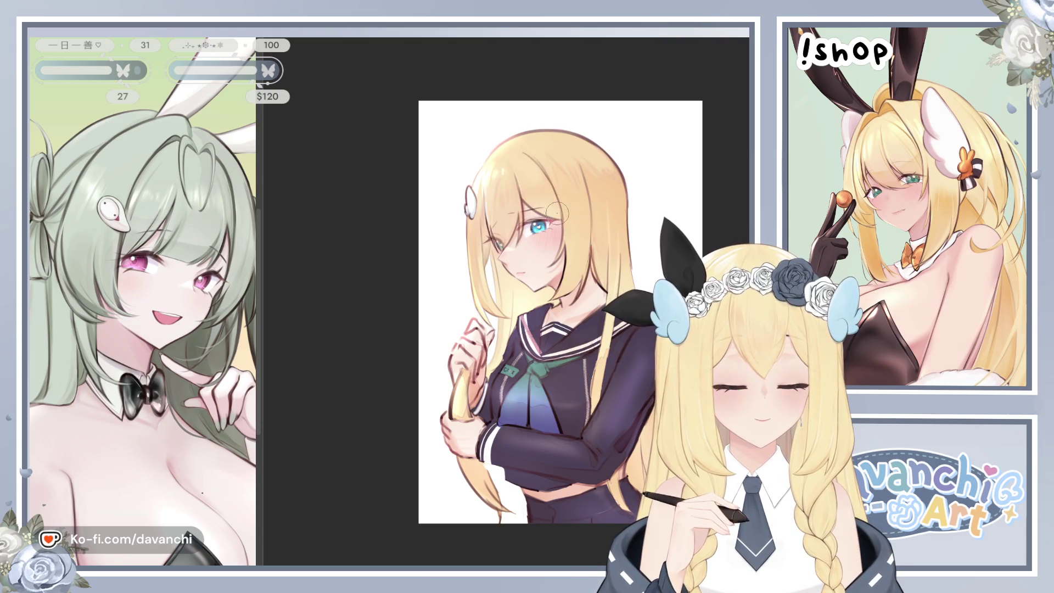
# - Zoom in on the girl's face, mirror the view to check for imbalances, then flip it back
pyautogui.scroll(2, 484, 187)
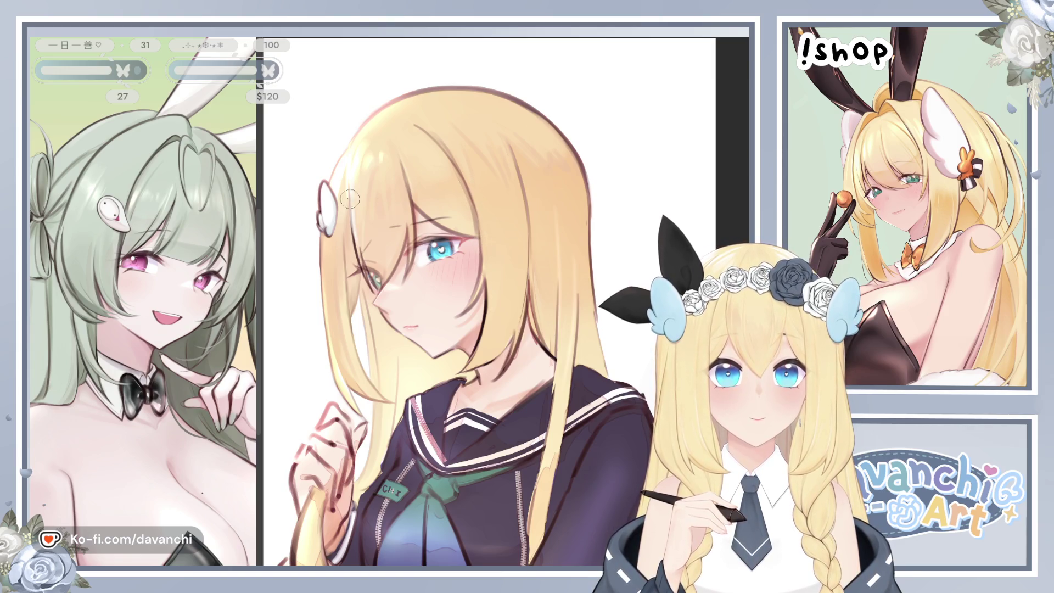
pyautogui.press('h')
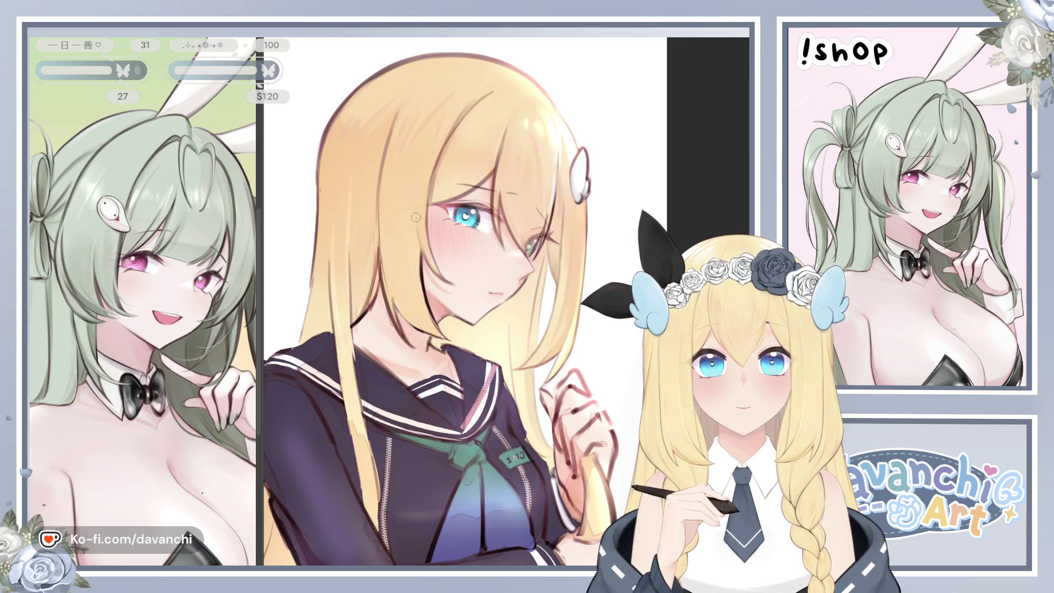
pyautogui.press('h')
pyautogui.moveTo(551, 195); pyautogui.dragTo(447, 200)
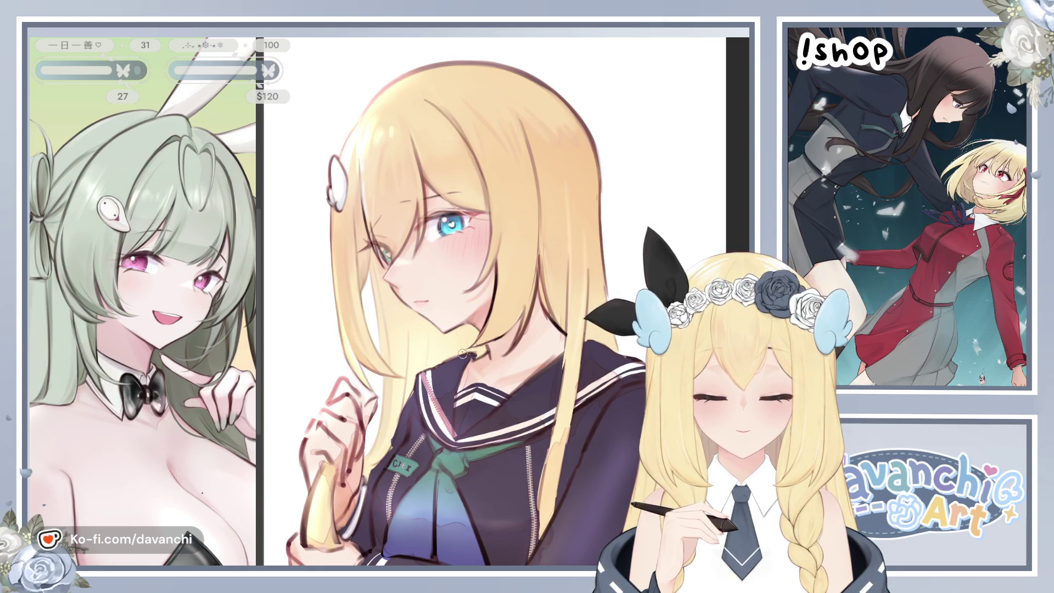
pyautogui.press('h')
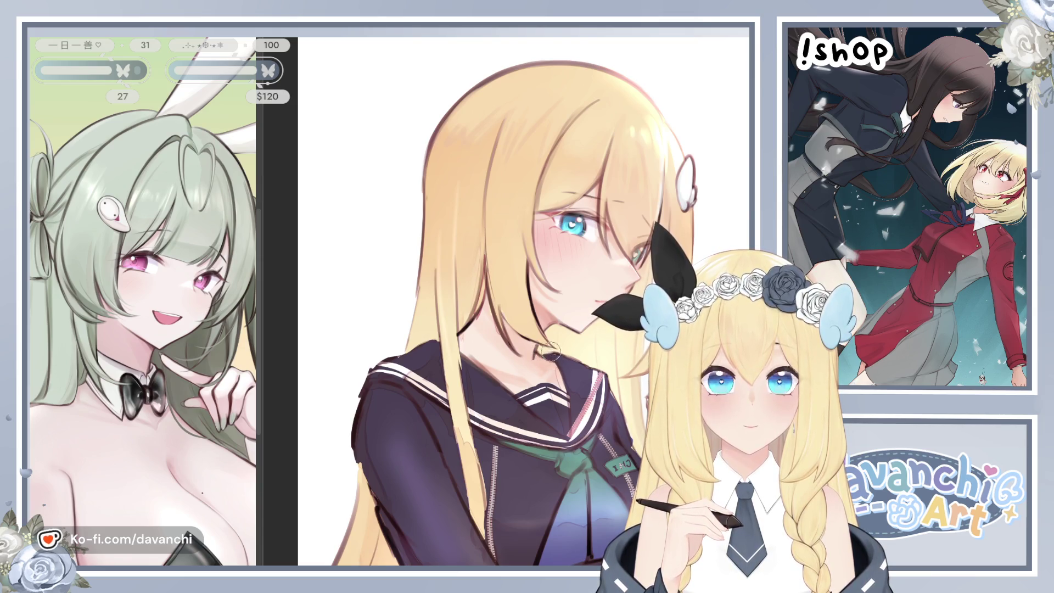
pyautogui.press('h')
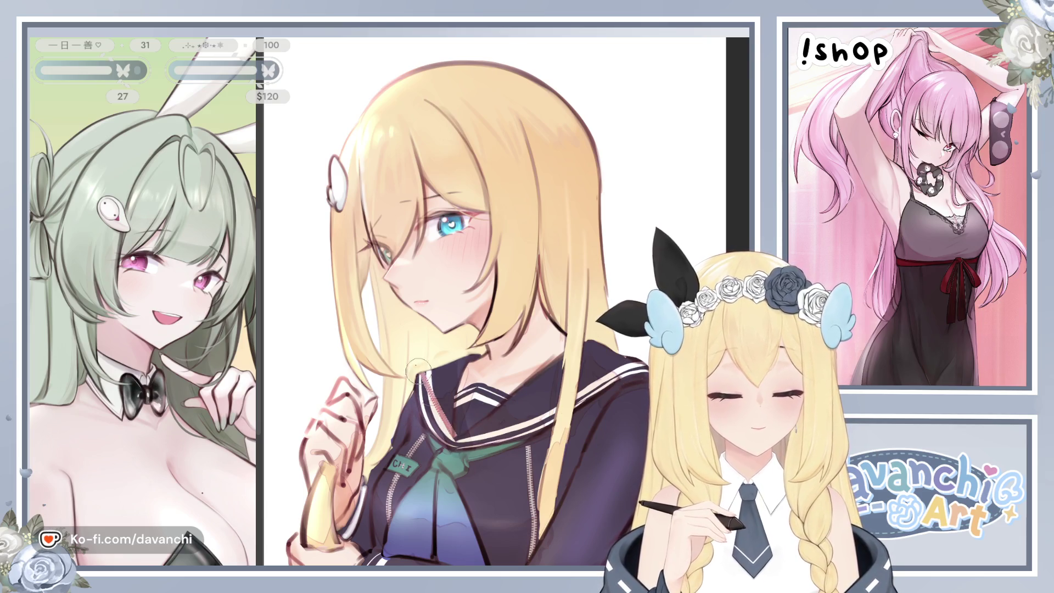
# - Zoom into the collar and paint over the pink zipper in dark navy, undoing and redoing one stroke
pyautogui.scroll(2, 469, 420)
pyautogui.scroll(2, 470, 420)
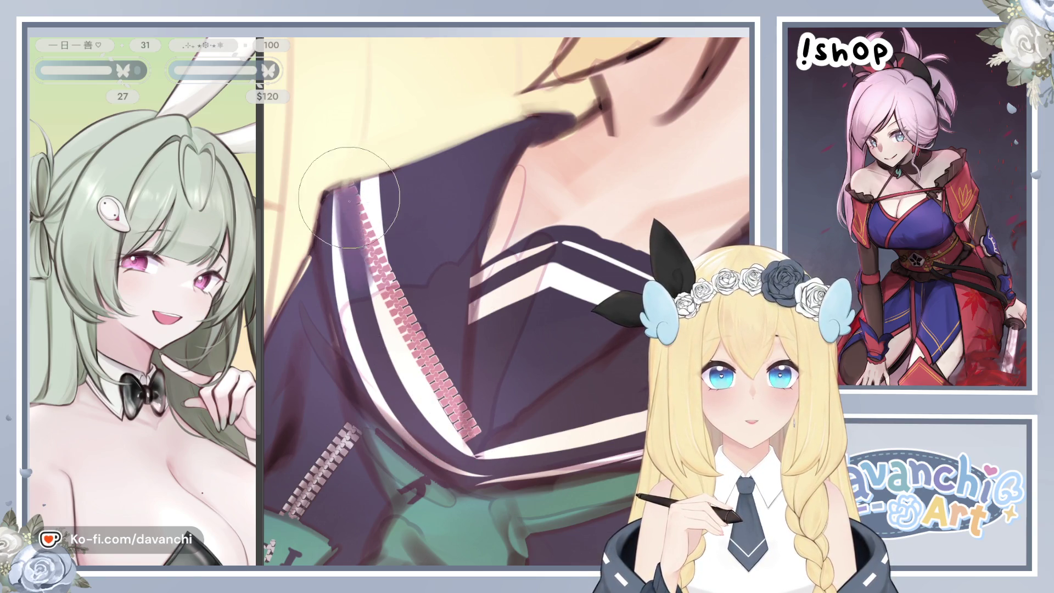
pyautogui.moveTo(350, 240)
pyautogui.mouseDown()
pyautogui.moveTo(346, 208)
pyautogui.moveTo(357, 261)
pyautogui.mouseUp()
pyautogui.hotkey('ctrl', 'z')
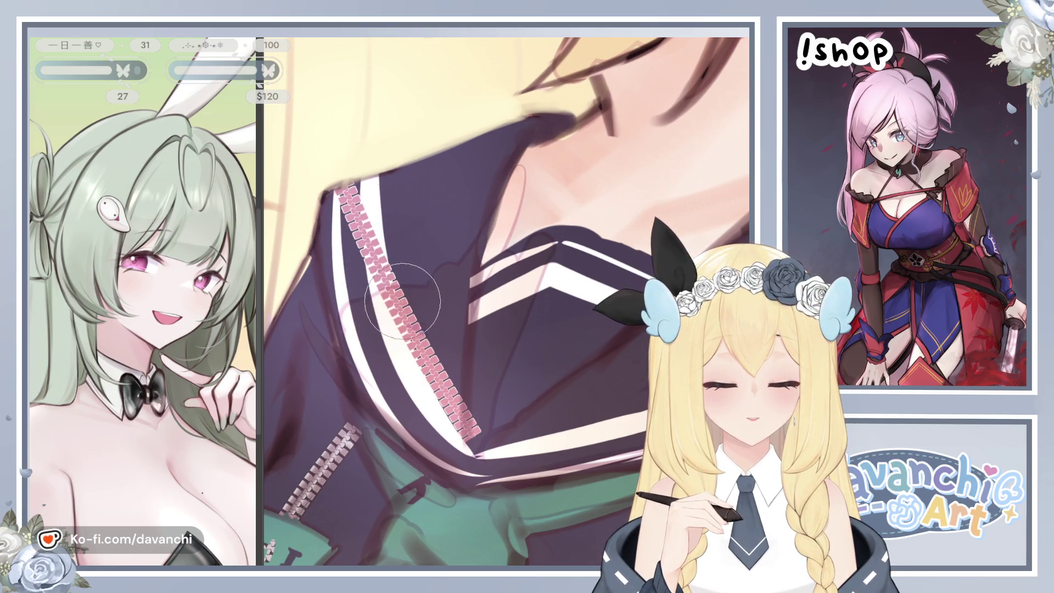
pyautogui.moveTo(471, 412); pyautogui.dragTo(501, 415)
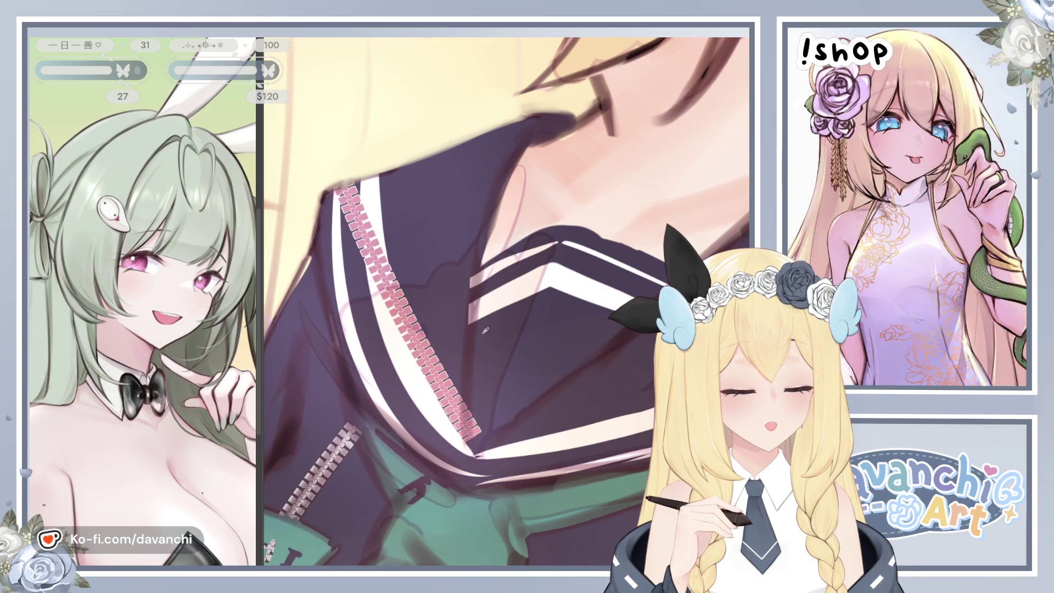
pyautogui.moveTo(457, 410)
pyautogui.mouseDown()
pyautogui.moveTo(482, 354)
pyautogui.moveTo(464, 358)
pyautogui.moveTo(407, 282)
pyautogui.moveTo(434, 351)
pyautogui.moveTo(398, 242)
pyautogui.moveTo(363, 178)
pyautogui.moveTo(395, 307)
pyautogui.moveTo(365, 175)
pyautogui.moveTo(402, 353)
pyautogui.moveTo(374, 274)
pyautogui.moveTo(406, 324)
pyautogui.moveTo(396, 335)
pyautogui.moveTo(350, 257)
pyautogui.moveTo(351, 181)
pyautogui.moveTo(356, 280)
pyautogui.moveTo(345, 198)
pyautogui.moveTo(355, 173)
pyautogui.moveTo(356, 253)
pyautogui.moveTo(373, 274)
pyautogui.moveTo(362, 219)
pyautogui.moveTo(333, 204)
pyautogui.moveTo(335, 255)
pyautogui.moveTo(346, 220)
pyautogui.moveTo(367, 260)
pyautogui.mouseUp()
# - Brush dark navy along the collar around the white stripes, then zoom out to see the figure
pyautogui.scroll(-3, 366, 260)
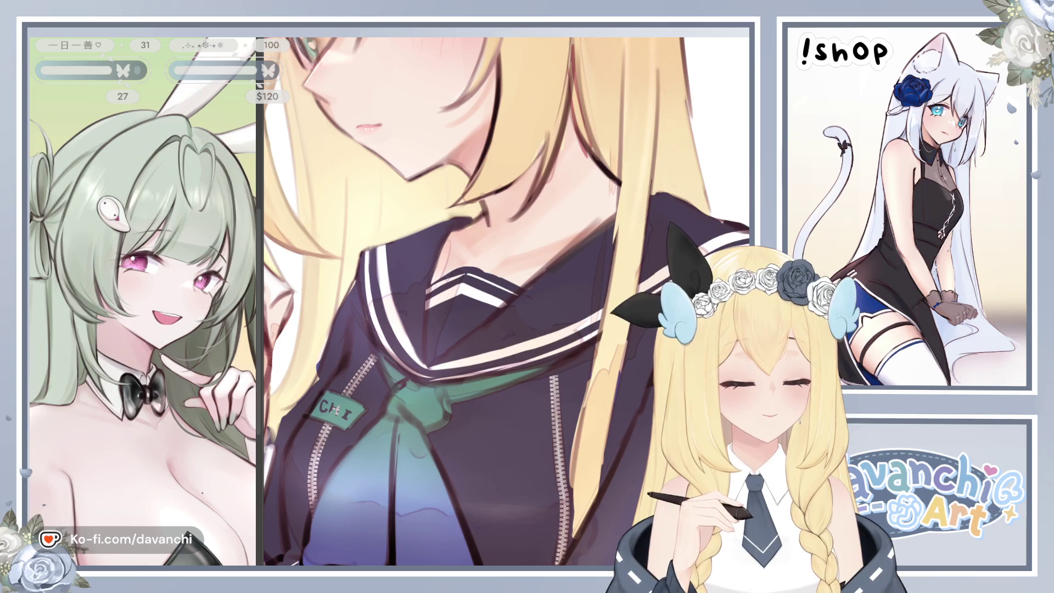
pyautogui.moveTo(496, 362)
pyautogui.mouseDown()
pyautogui.moveTo(428, 307)
pyautogui.moveTo(439, 329)
pyautogui.moveTo(466, 285)
pyautogui.moveTo(580, 365)
pyautogui.moveTo(533, 329)
pyautogui.moveTo(549, 384)
pyautogui.moveTo(566, 296)
pyautogui.moveTo(628, 321)
pyautogui.mouseUp()
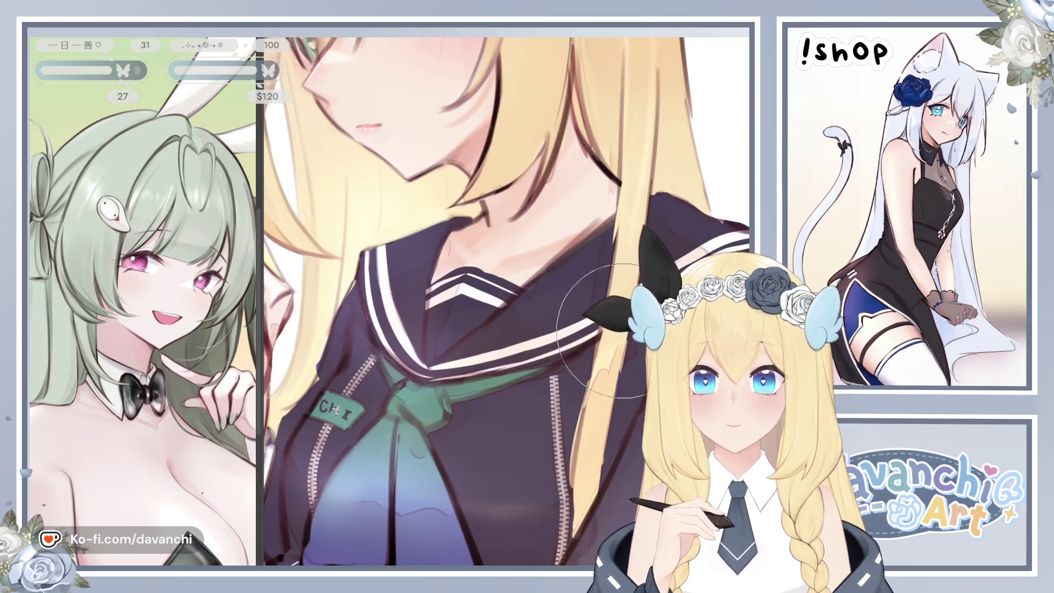
pyautogui.scroll(-3, 597, 337)
pyautogui.moveTo(597, 339); pyautogui.dragTo(543, 365)
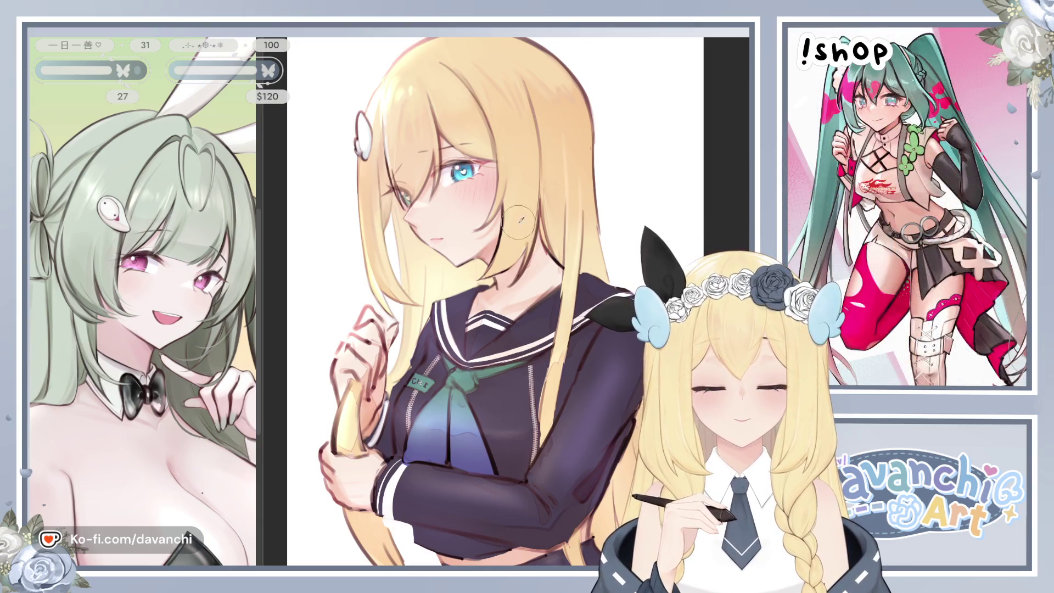
pyautogui.press('h')
pyautogui.hotkey('ctrl', '-')
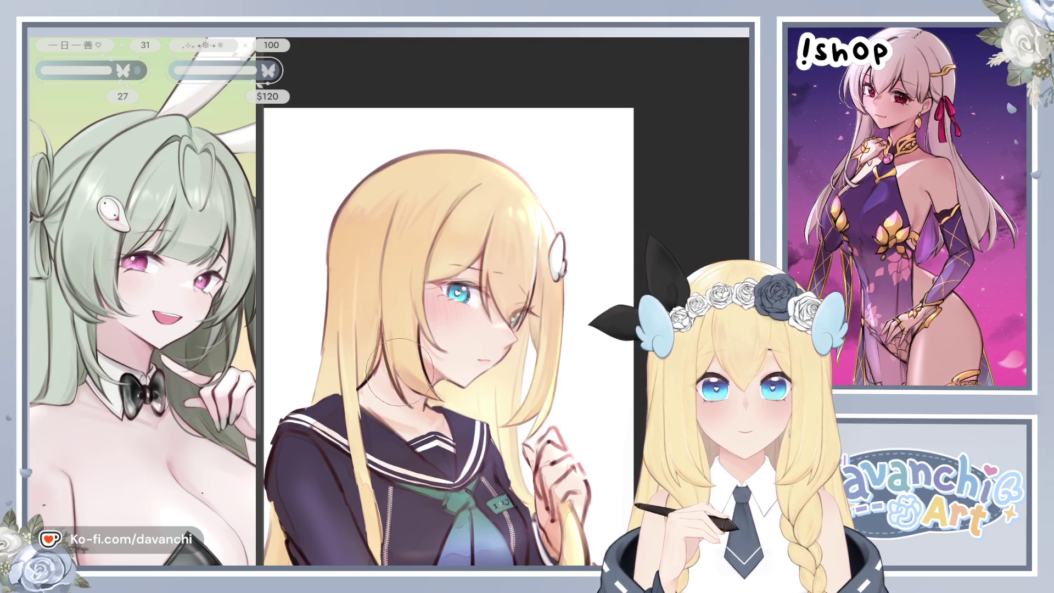
pyautogui.press('h')
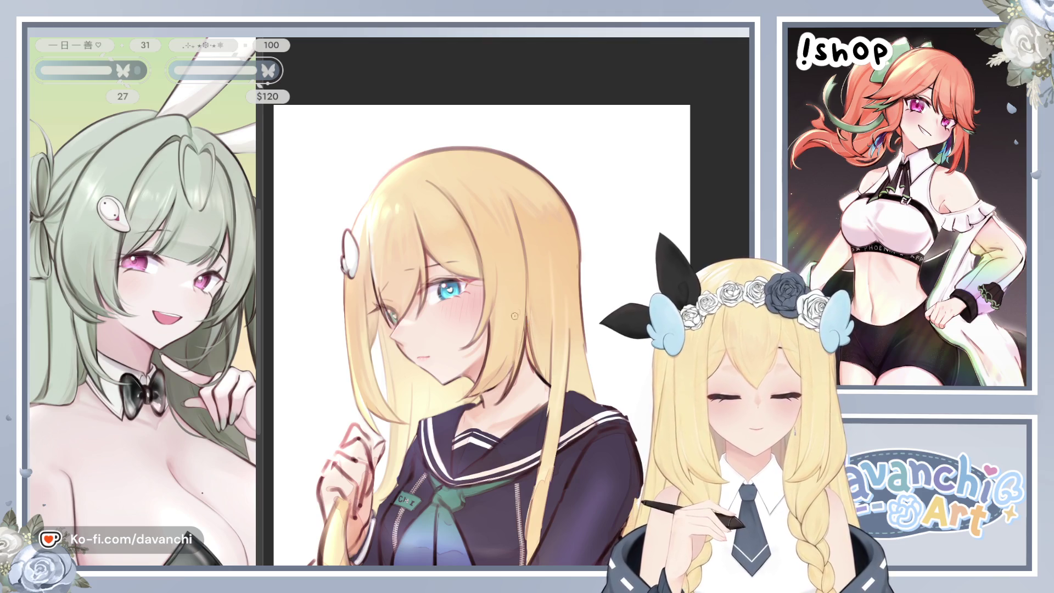
pyautogui.press('h')
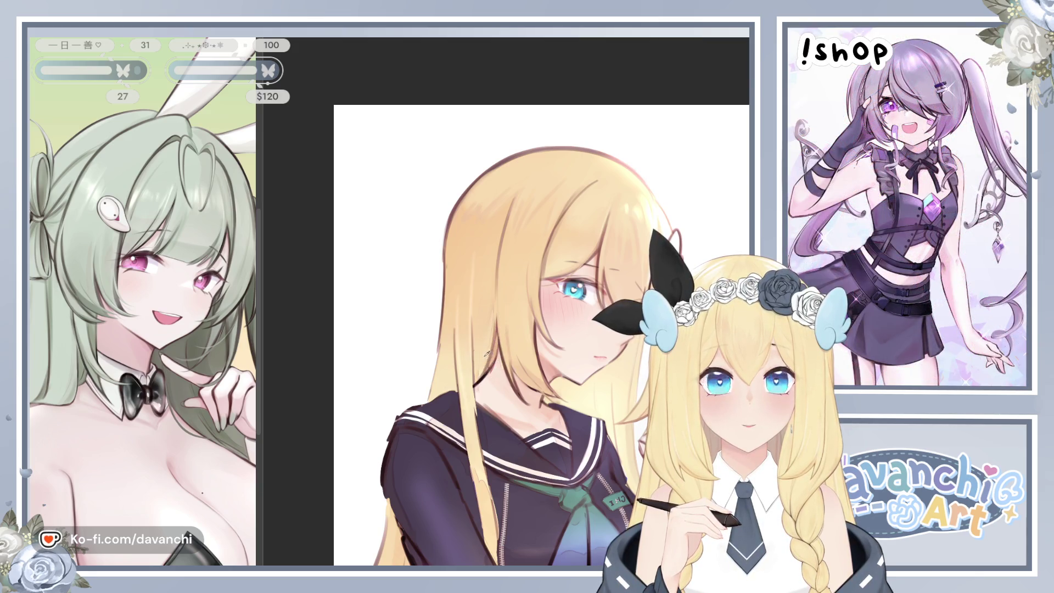
pyautogui.press('h')
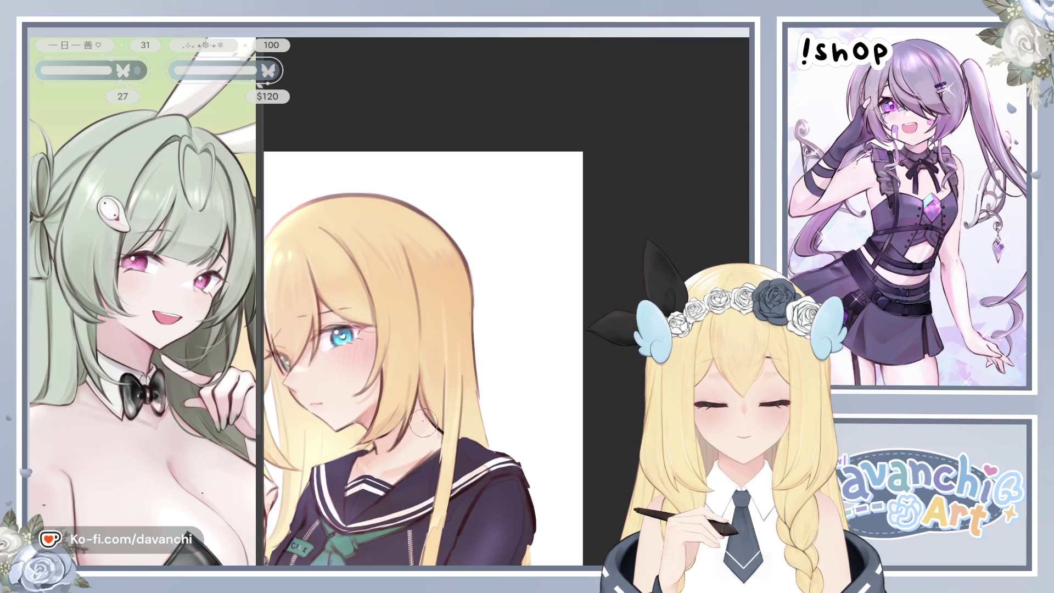
pyautogui.press('h')
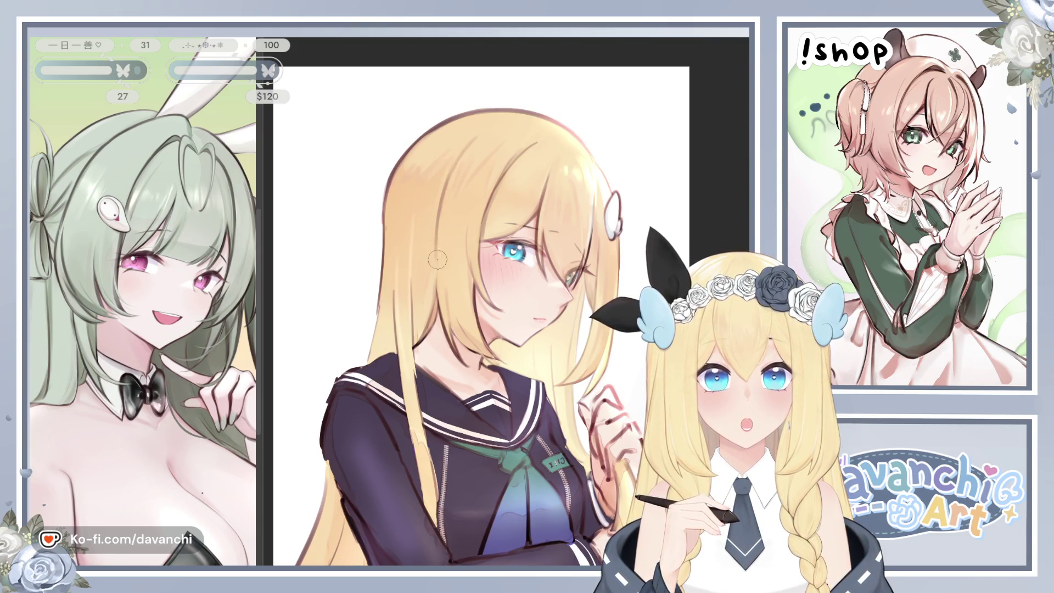
pyautogui.press('h')
pyautogui.hotkey('ctrl', '0')
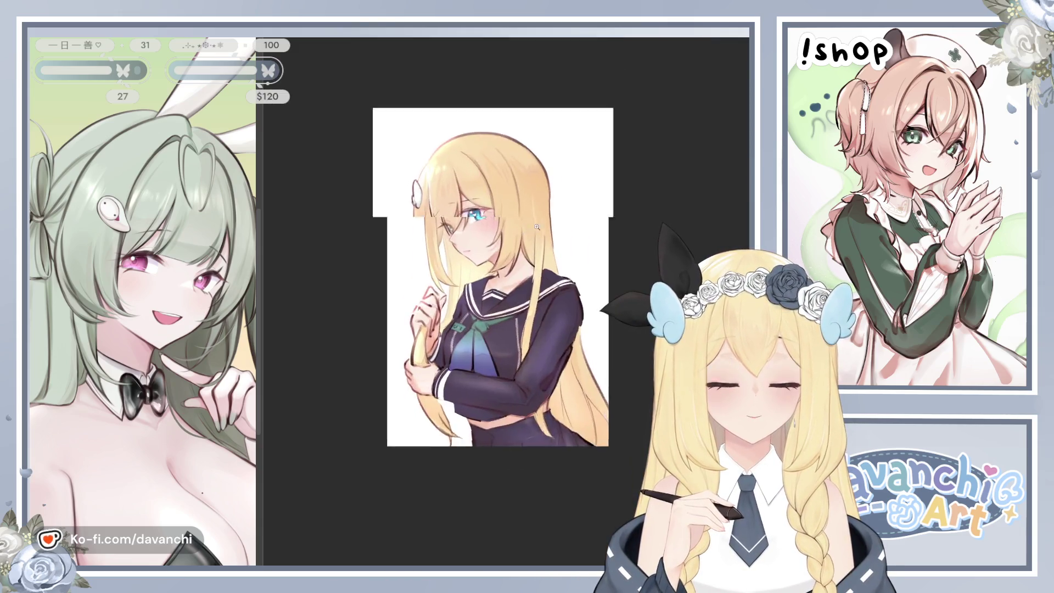
# - Zoom in on the artwork, mirror the canvas to compare, and shrink the brush for fine hair detail
pyautogui.click(535, 227)
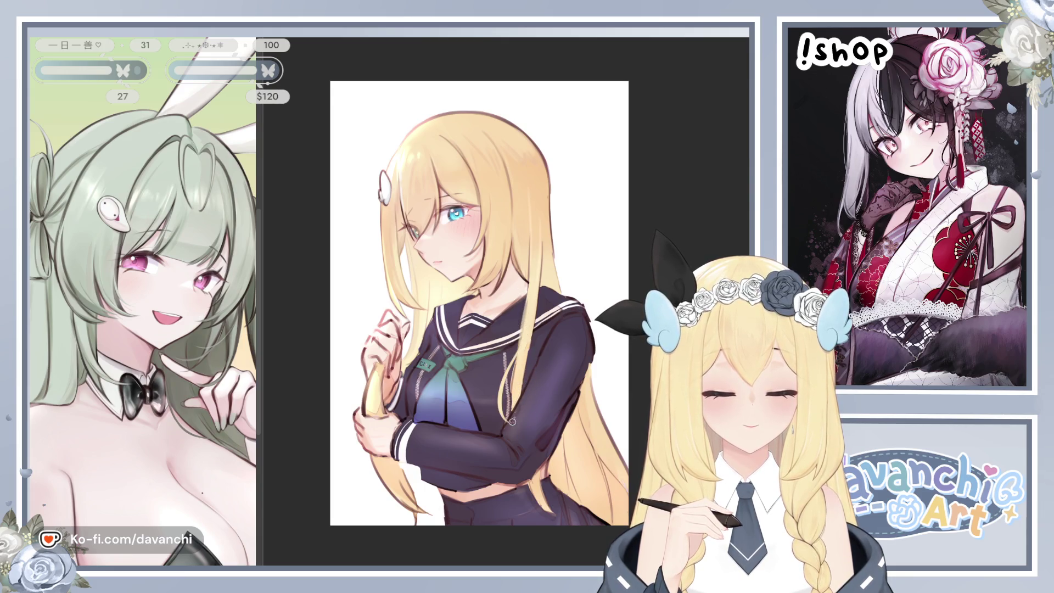
pyautogui.press('h')
pyautogui.press('h')
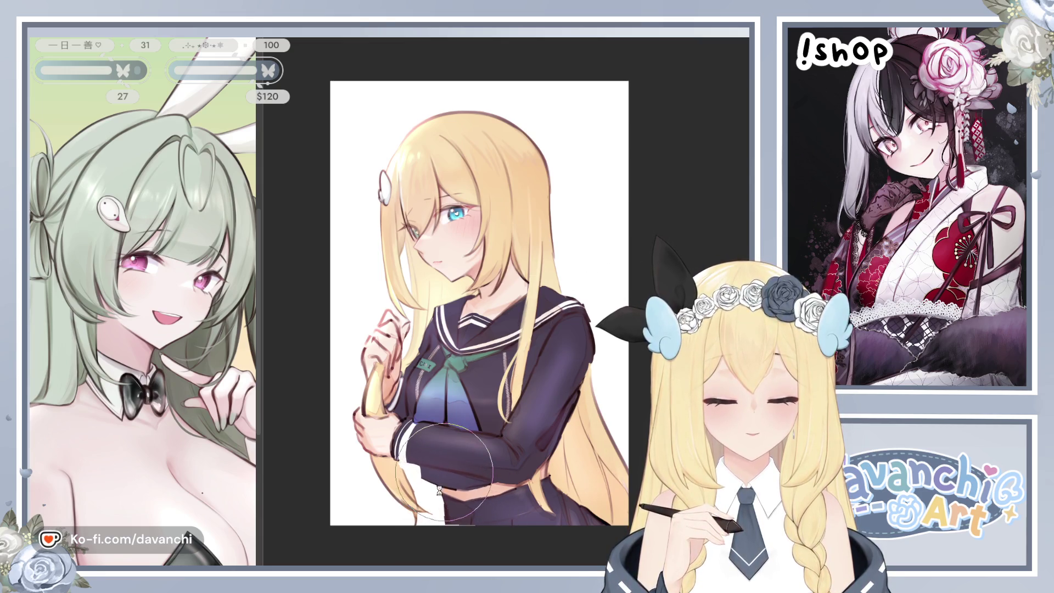
pyautogui.press('[')
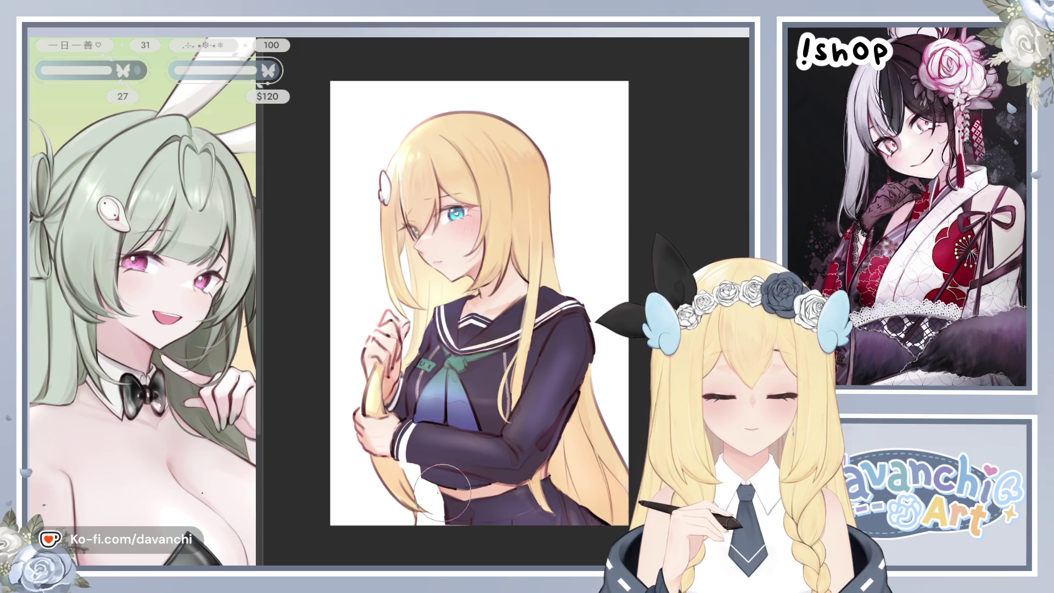
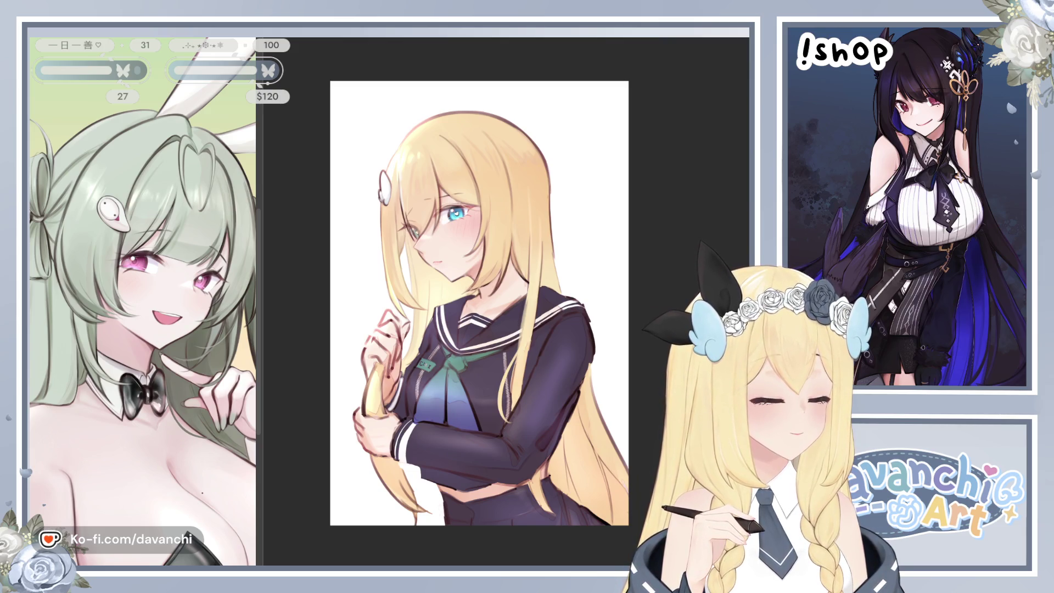
# - Mirror the canvas view back and forth to check the face and collar
pyautogui.scroll(5, 441, 275)
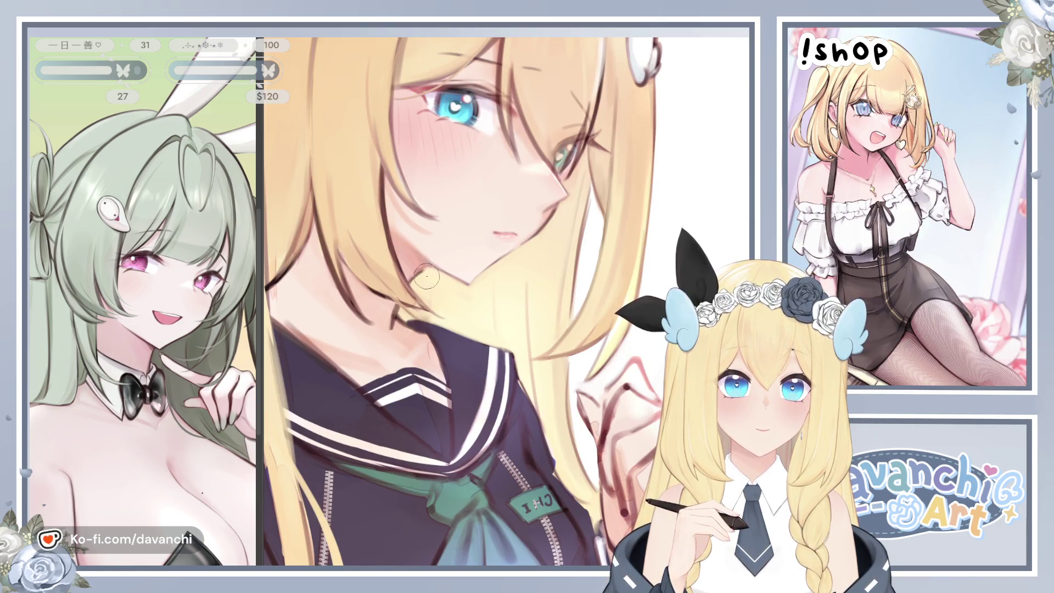
pyautogui.press('h')
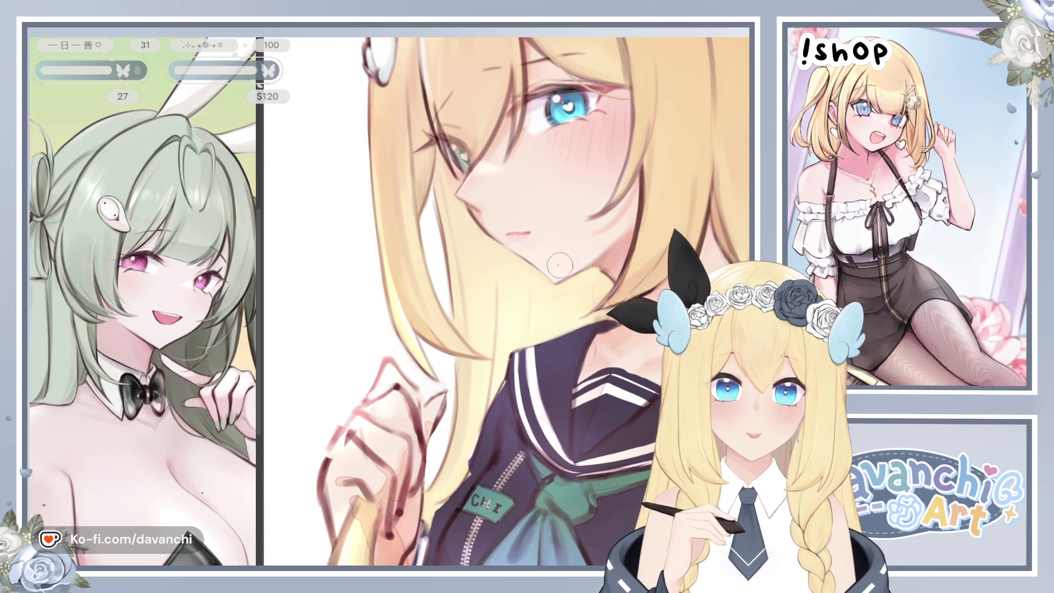
pyautogui.moveTo(510, 247); pyautogui.dragTo(442, 306)
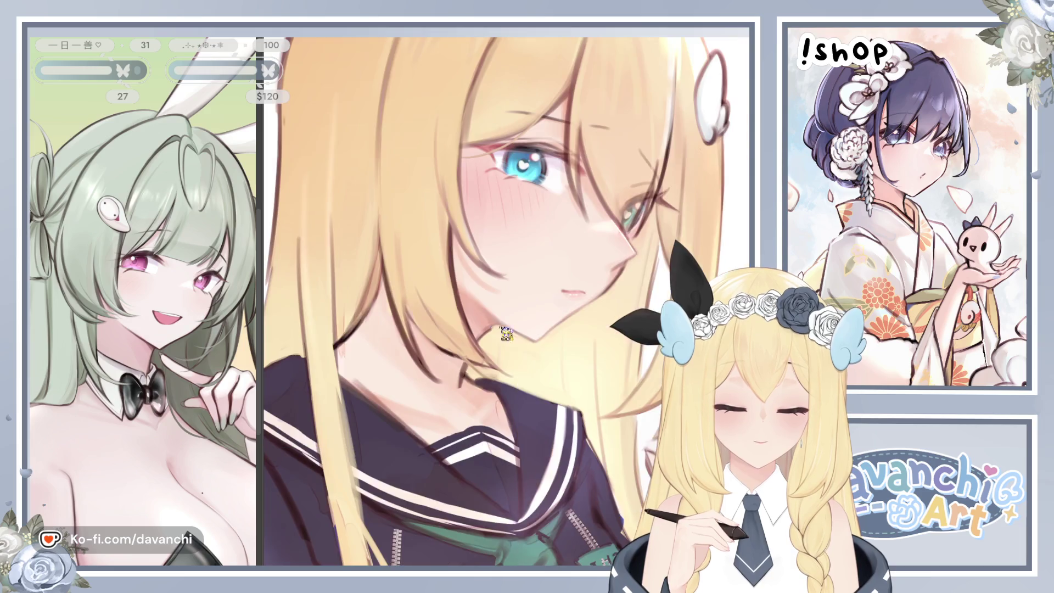
pyautogui.press('m')
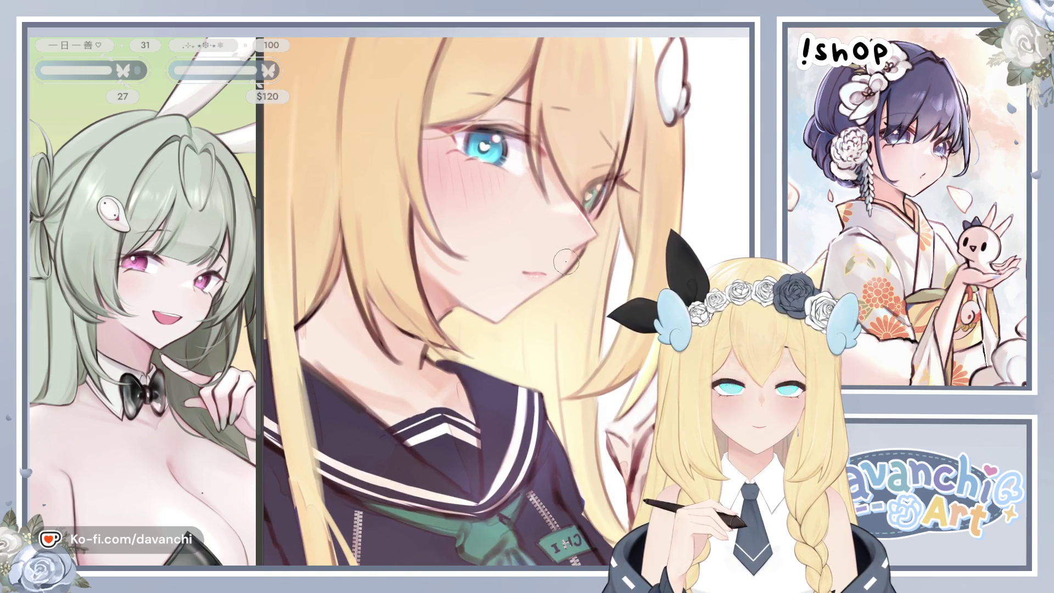
pyautogui.moveTo(555, 269); pyautogui.dragTo(507, 332)
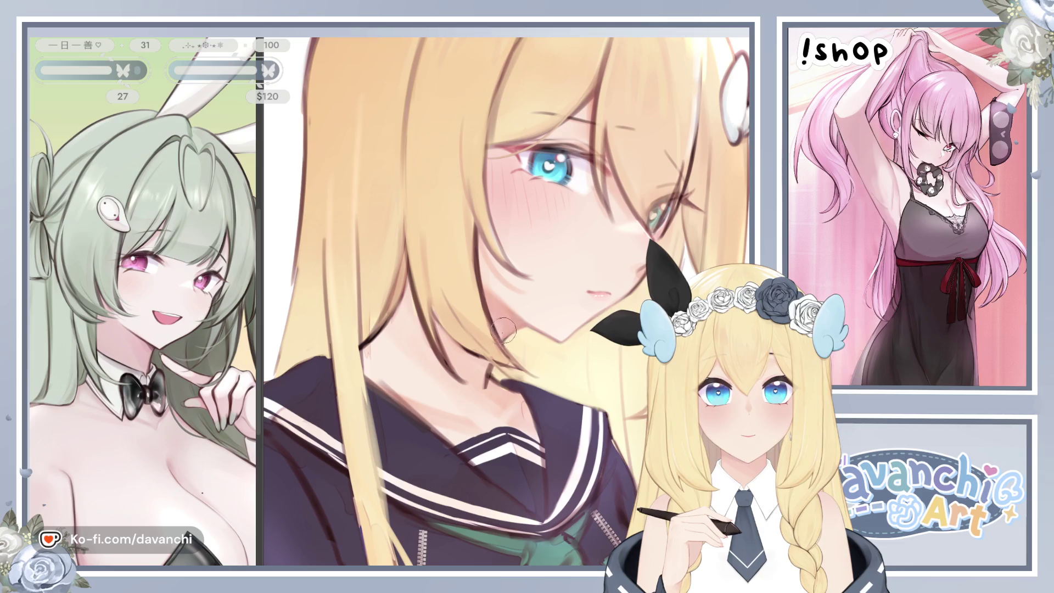
pyautogui.press('h')
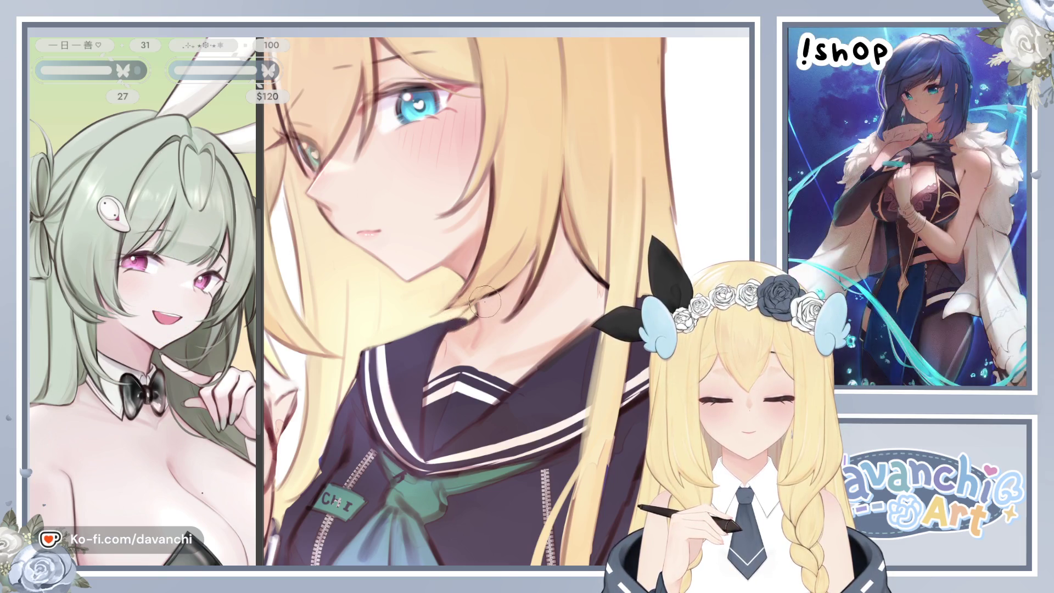
pyautogui.press('h')
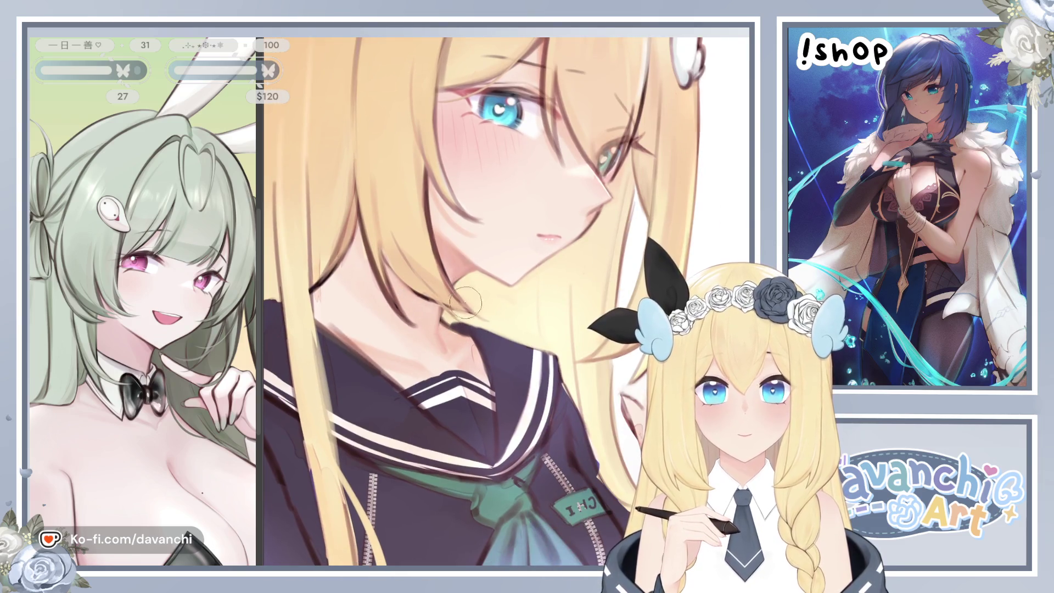
# - Shrink the brush, fit the whole illustration in the window, and compare mirrored views for balance
pyautogui.press('[')
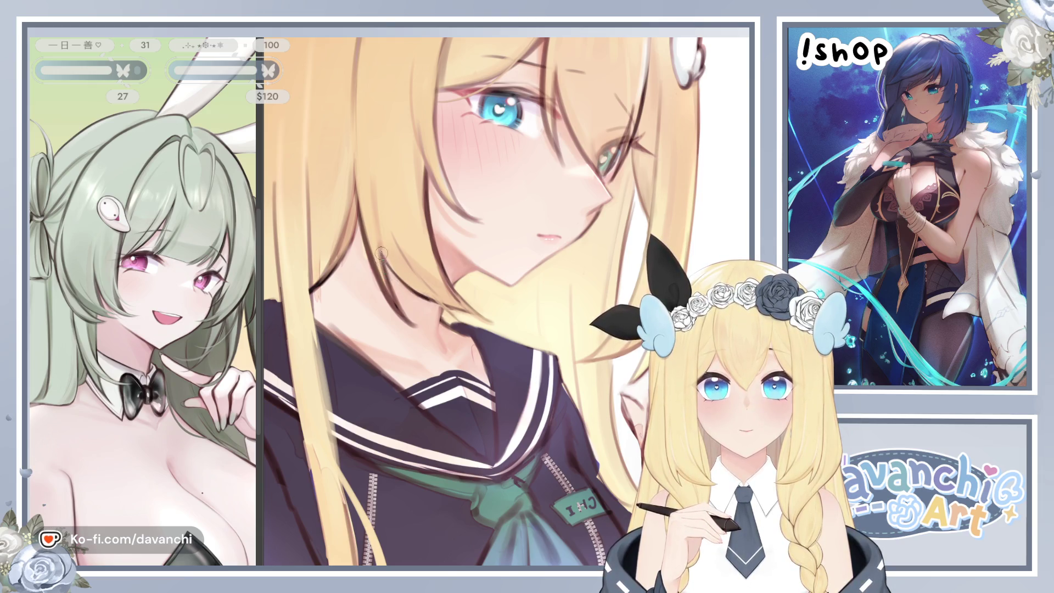
pyautogui.press('h')
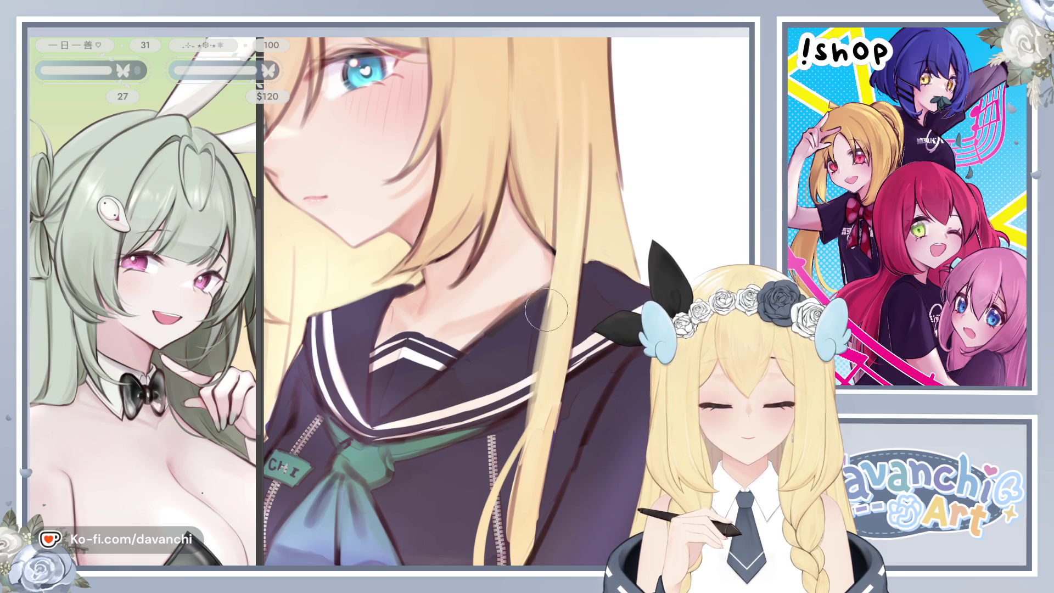
pyautogui.hotkey('ctrl', '0')
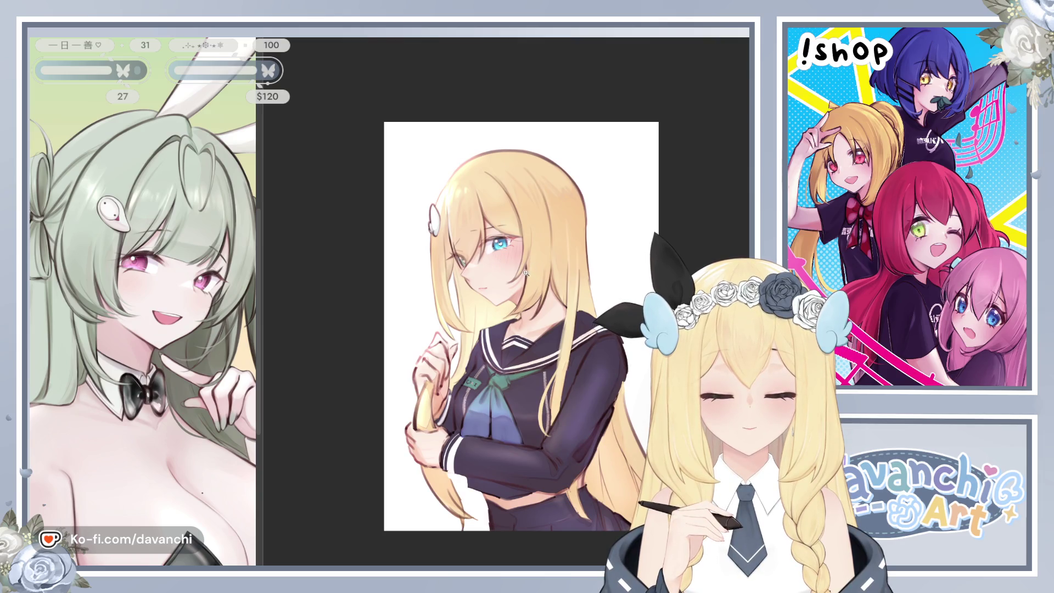
pyautogui.press('h')
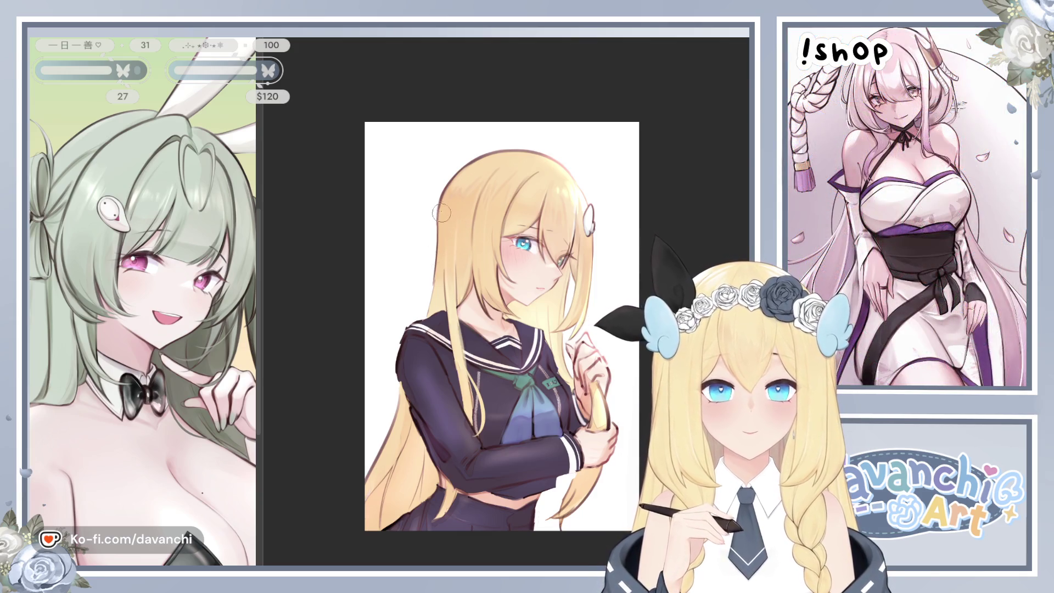
pyautogui.press('h')
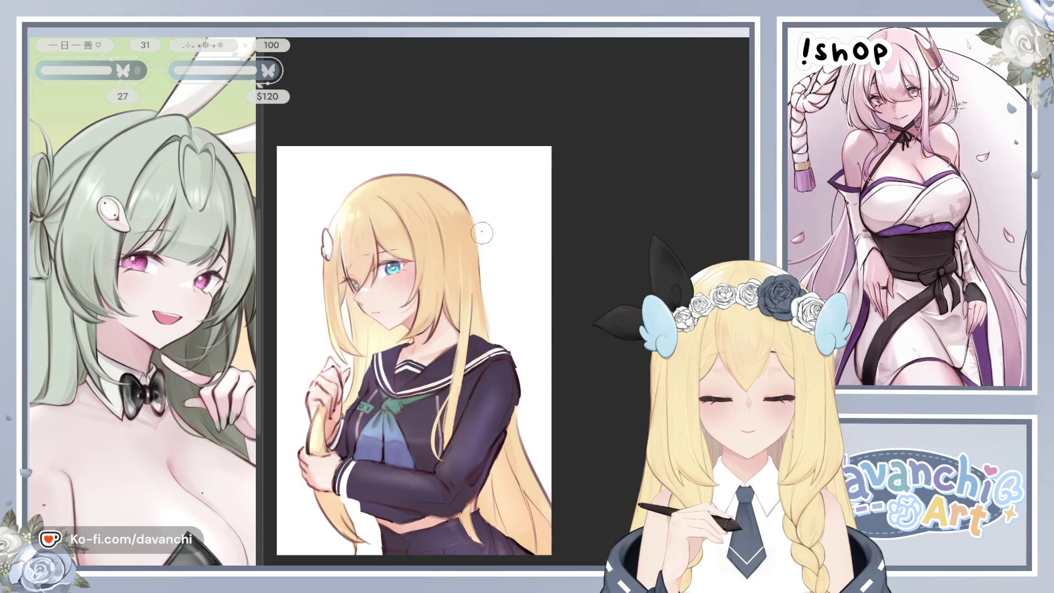
pyautogui.press('h')
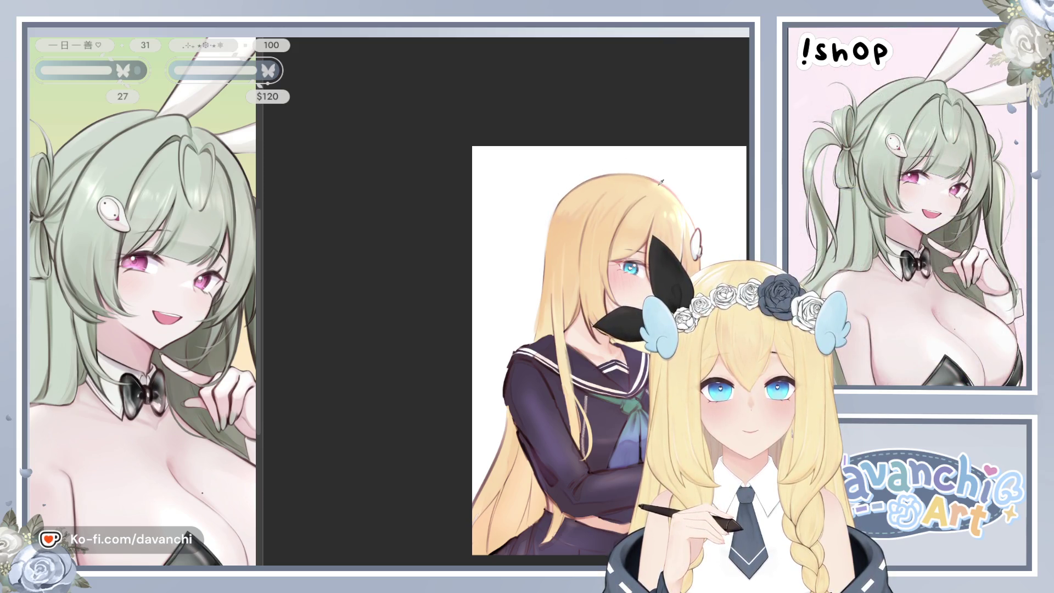
pyautogui.press('m')
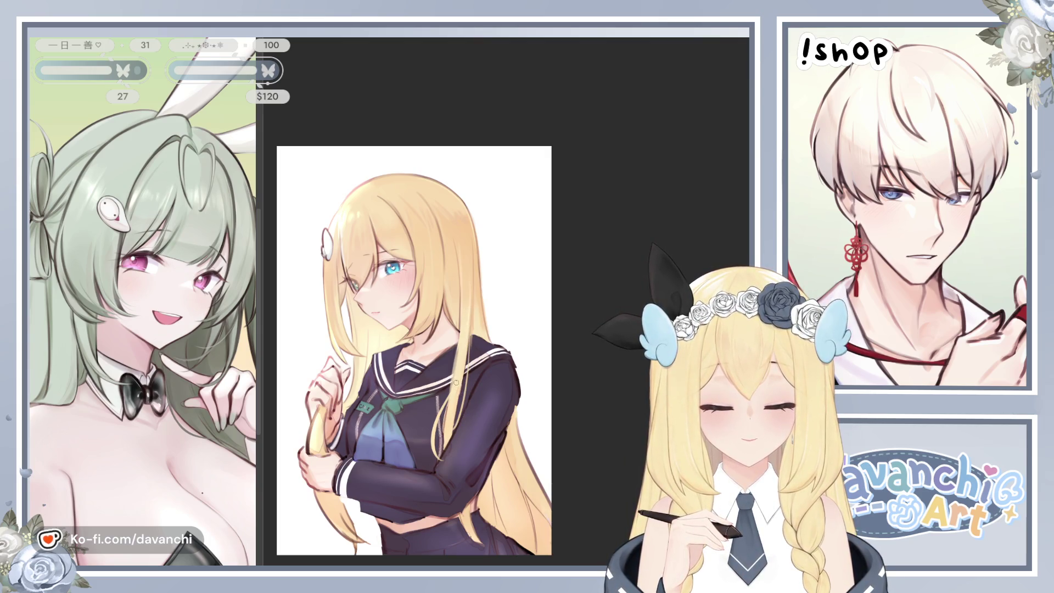
# - Centre the figure and paint a thin dark line along the uniform's right edge with a smaller brush
pyautogui.scroll(4, 455, 384)
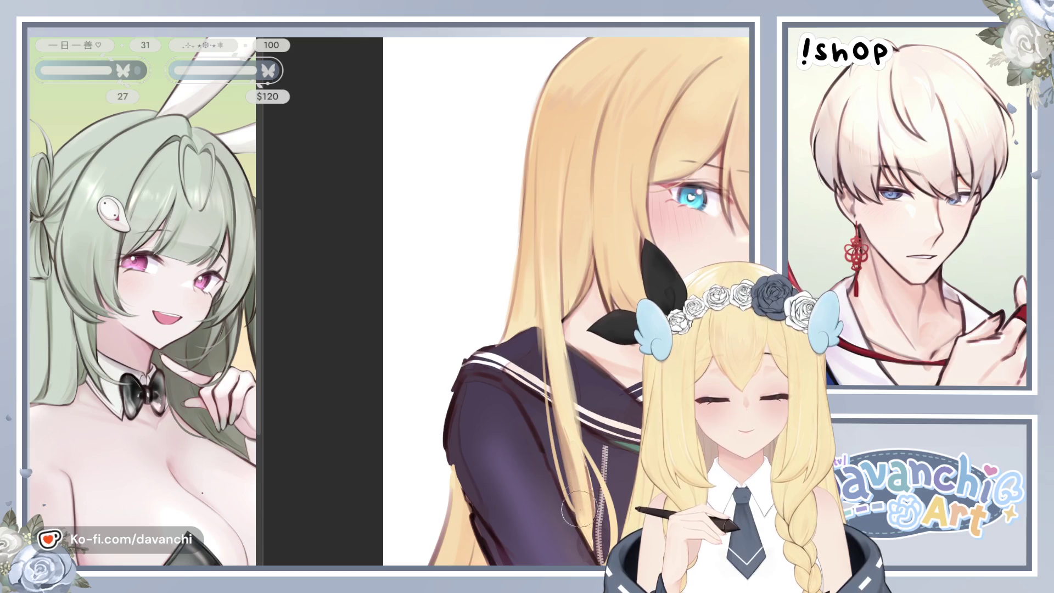
pyautogui.scroll(-2, 571, 439)
pyautogui.scroll(-2, 582, 436)
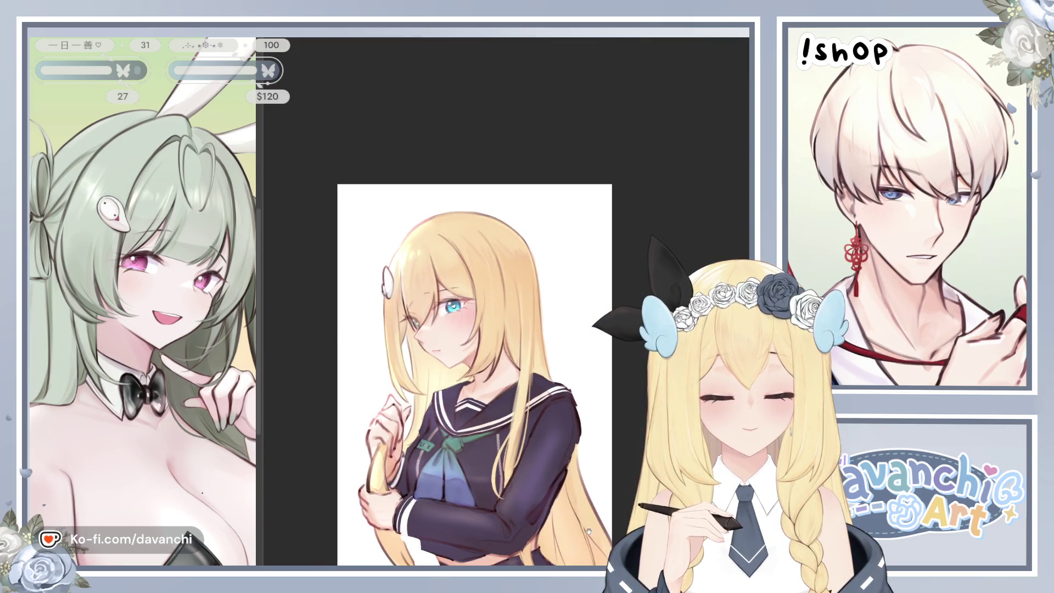
pyautogui.moveTo(584, 526); pyautogui.dragTo(550, 440)
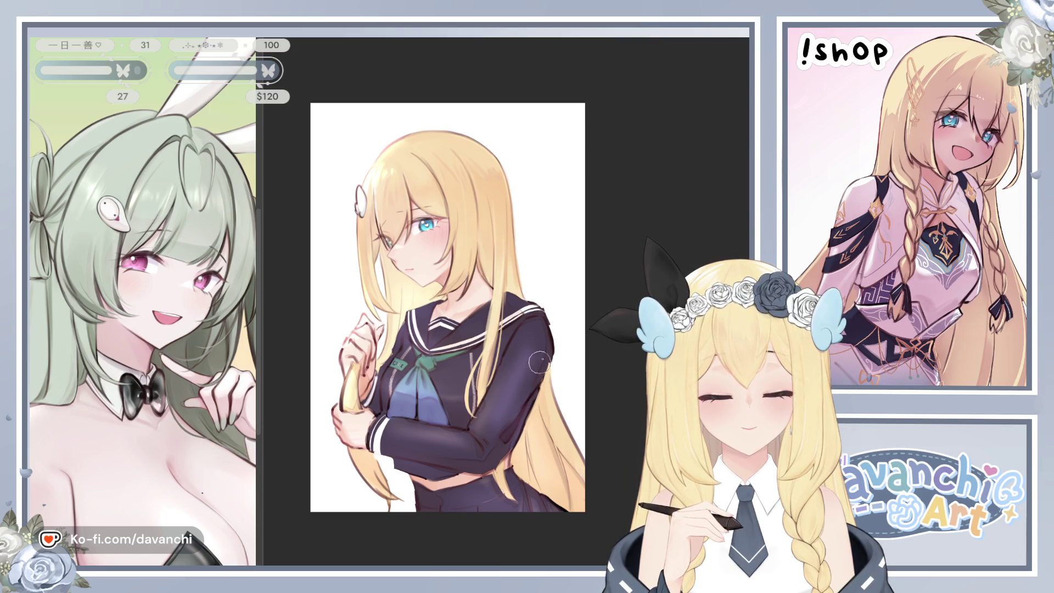
pyautogui.press('[')
pyautogui.press('[')
pyautogui.press('[')
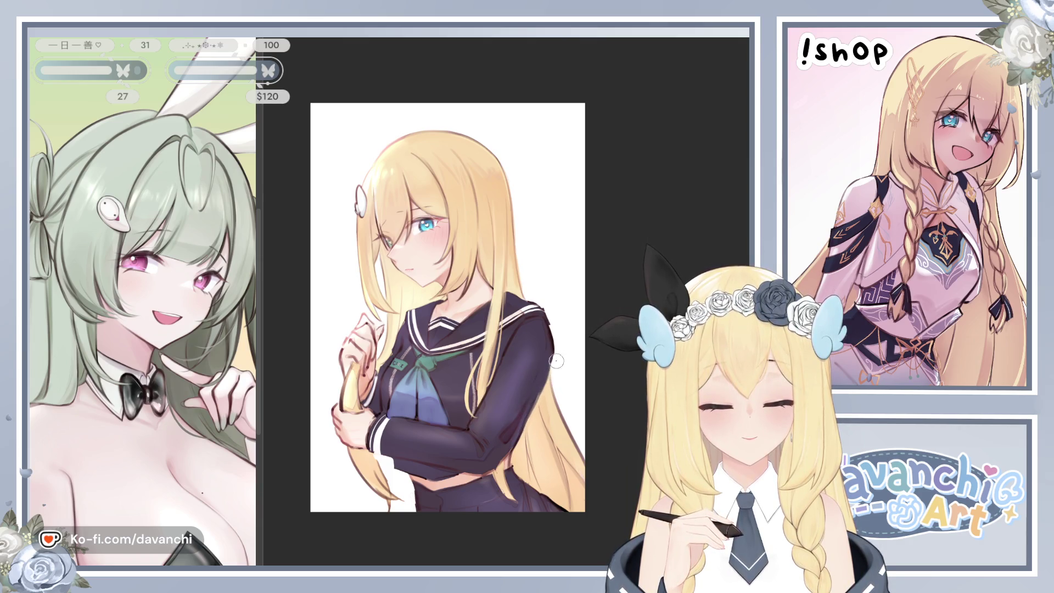
pyautogui.moveTo(551, 339); pyautogui.dragTo(545, 387)
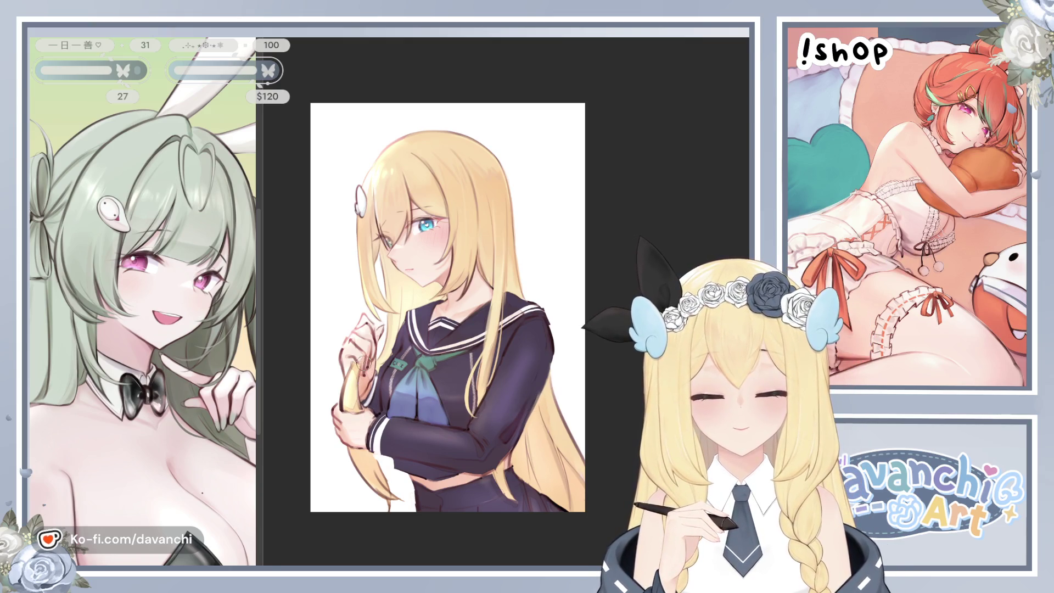
pyautogui.scroll(3, 360, 361)
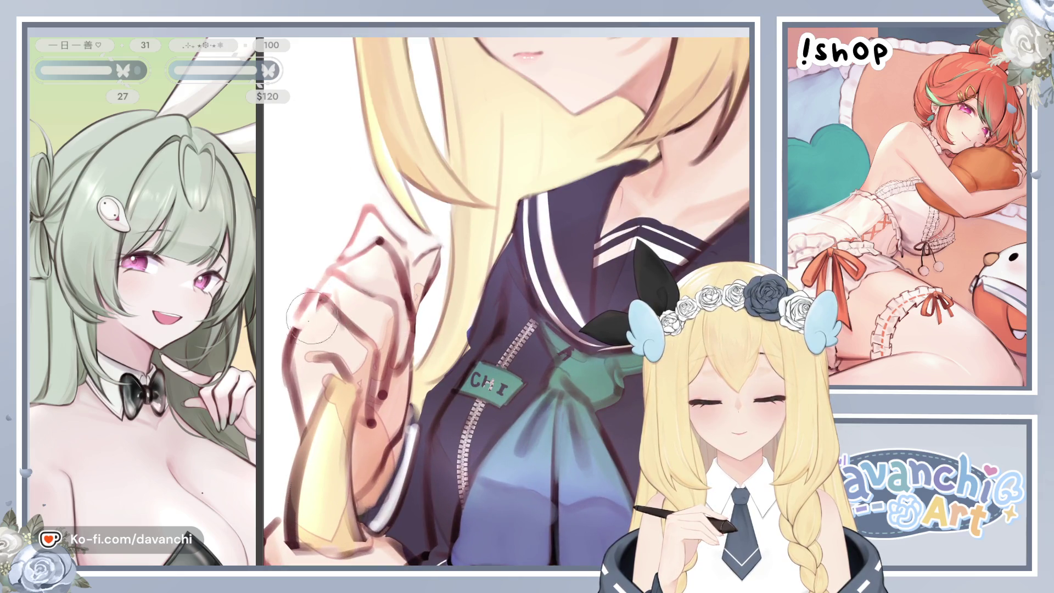
# - Paint pale skin strokes over the hand's red outline and check it in the mirrored view
pyautogui.moveTo(295, 372)
pyautogui.mouseDown()
pyautogui.moveTo(288, 323)
pyautogui.moveTo(286, 417)
pyautogui.moveTo(287, 306)
pyautogui.mouseUp()
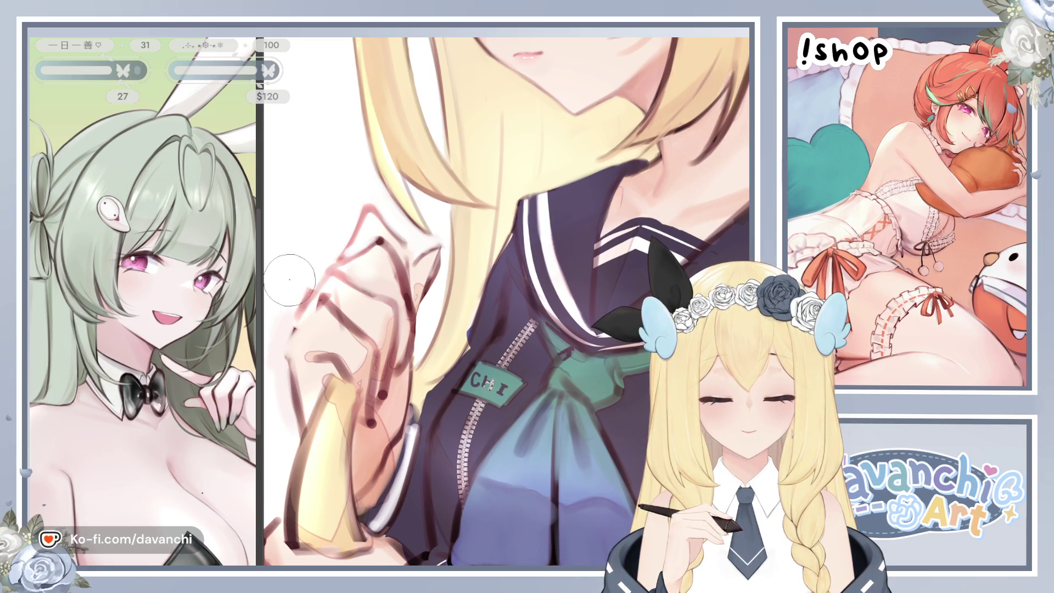
pyautogui.press('h')
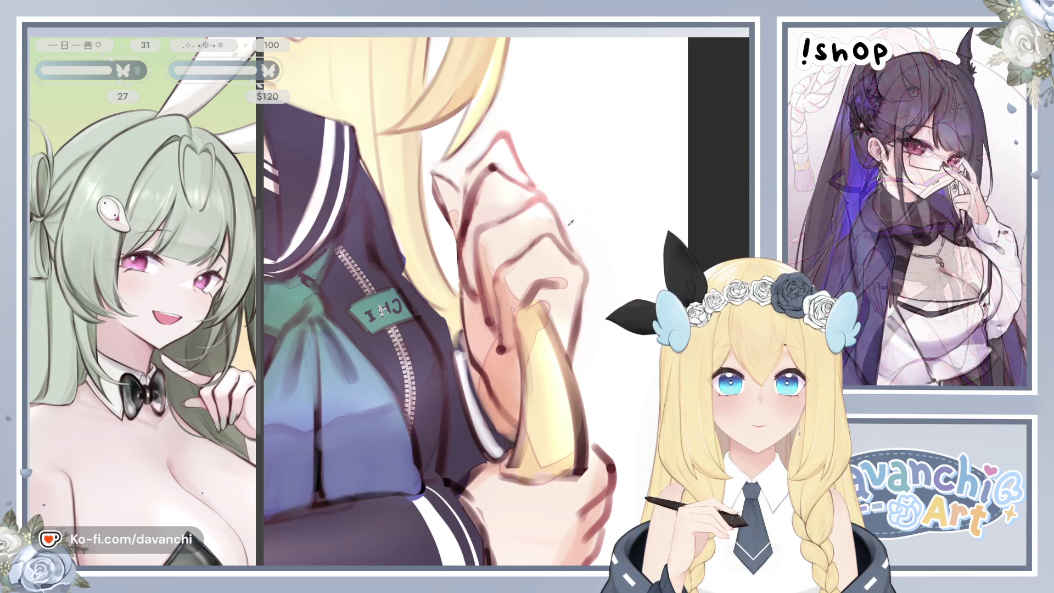
# - Zoom out and pan until the whole blonde girl fits the window, then mirror the view to check
pyautogui.scroll(-1, 592, 259)
pyautogui.scroll(-4, 591, 259)
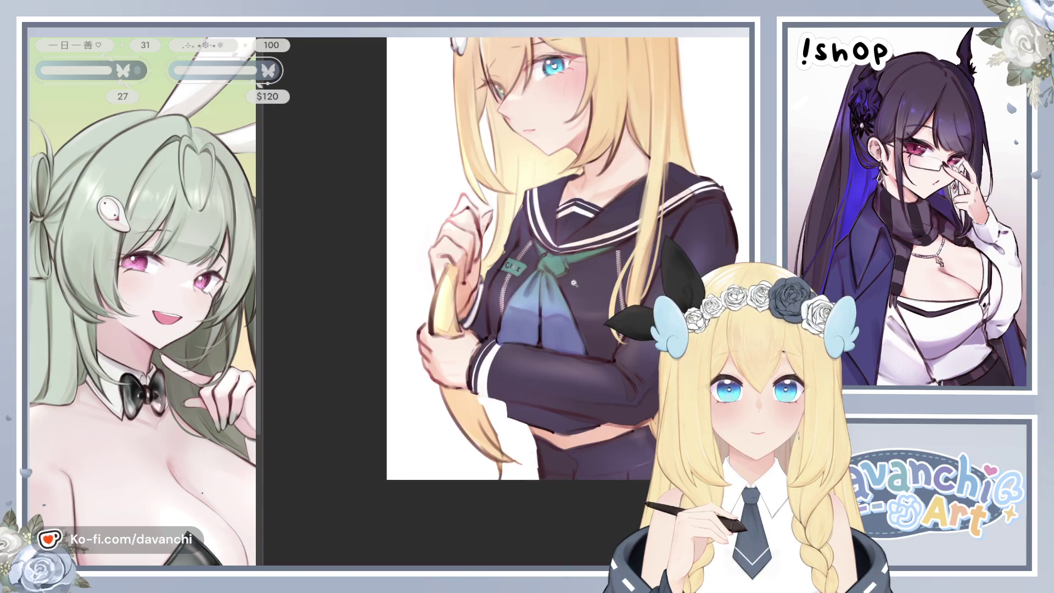
pyautogui.scroll(-2, 570, 255)
pyautogui.scroll(2, 571, 253)
pyautogui.moveTo(580, 248); pyautogui.dragTo(560, 283)
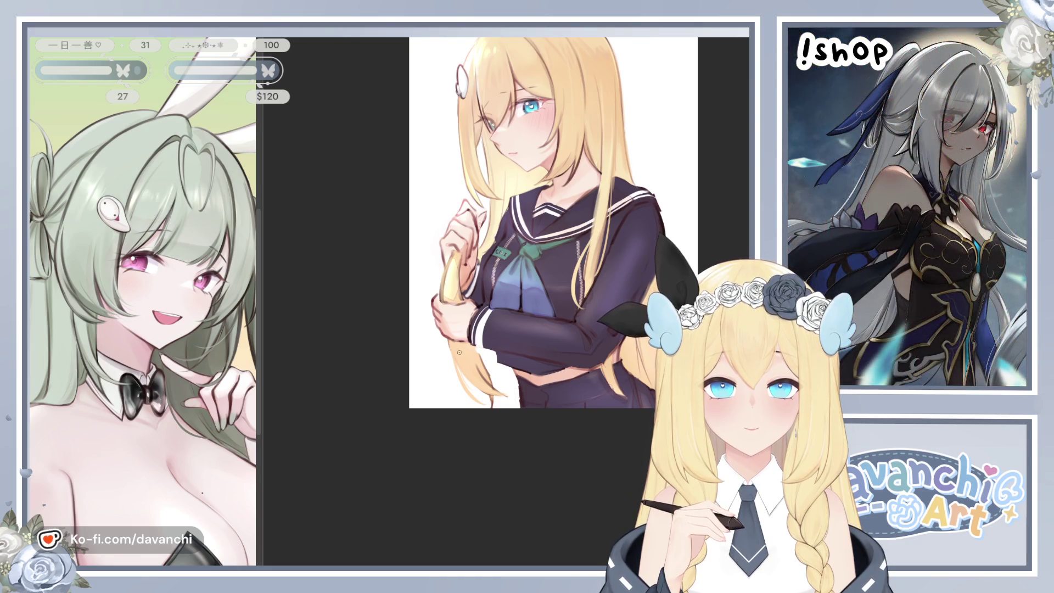
pyautogui.moveTo(548, 467)
pyautogui.mouseDown()
pyautogui.moveTo(516, 481)
pyautogui.moveTo(516, 491)
pyautogui.moveTo(470, 457)
pyautogui.mouseUp()
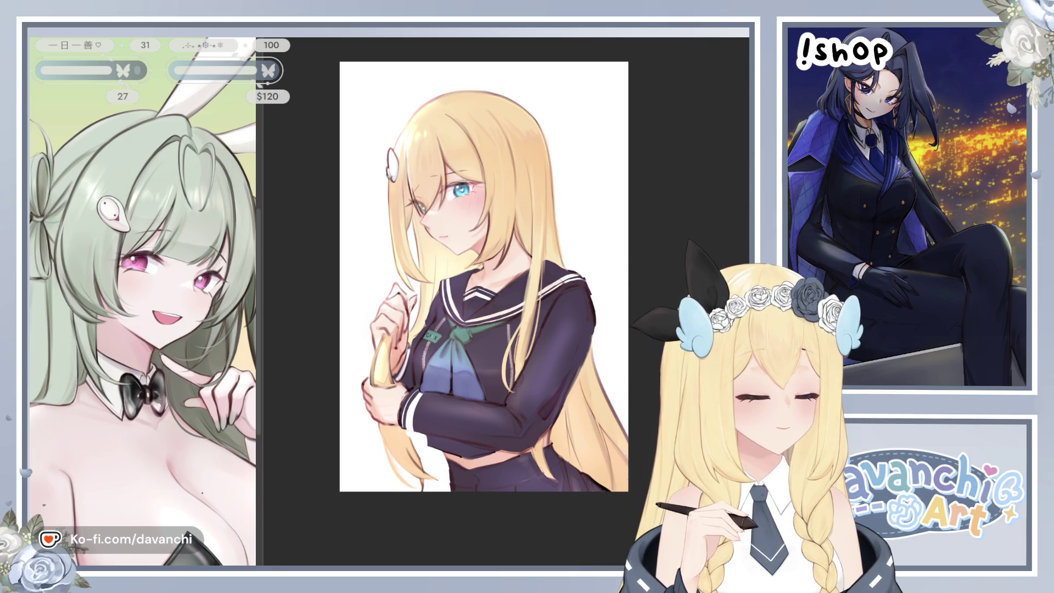
pyautogui.scroll(1, 484, 287)
pyautogui.moveTo(501, 147); pyautogui.dragTo(487, 209)
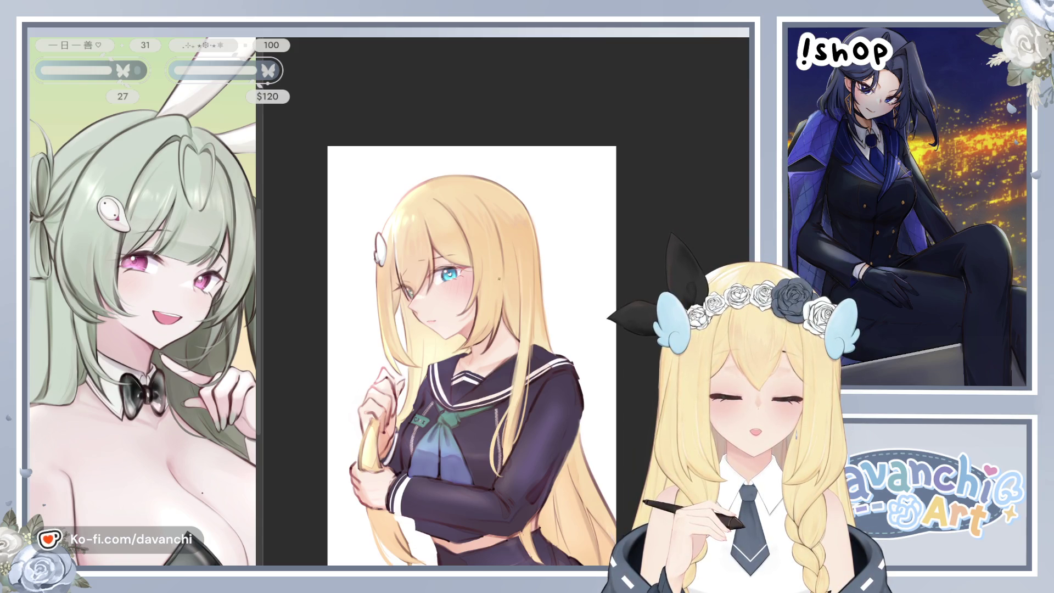
pyautogui.moveTo(524, 310); pyautogui.dragTo(498, 277)
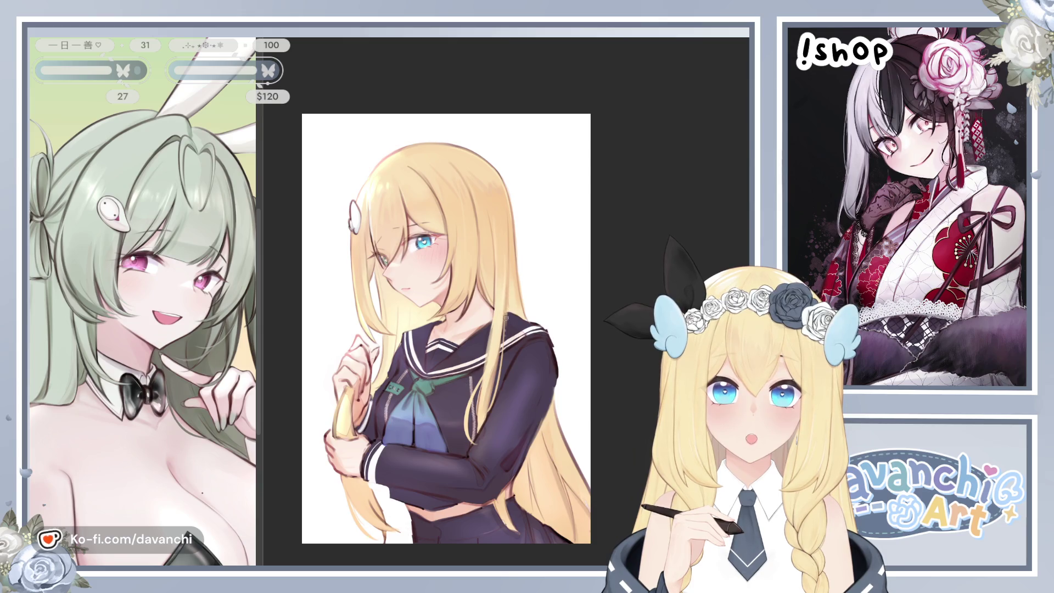
pyautogui.press('m')
pyautogui.scroll(3, 533, 314)
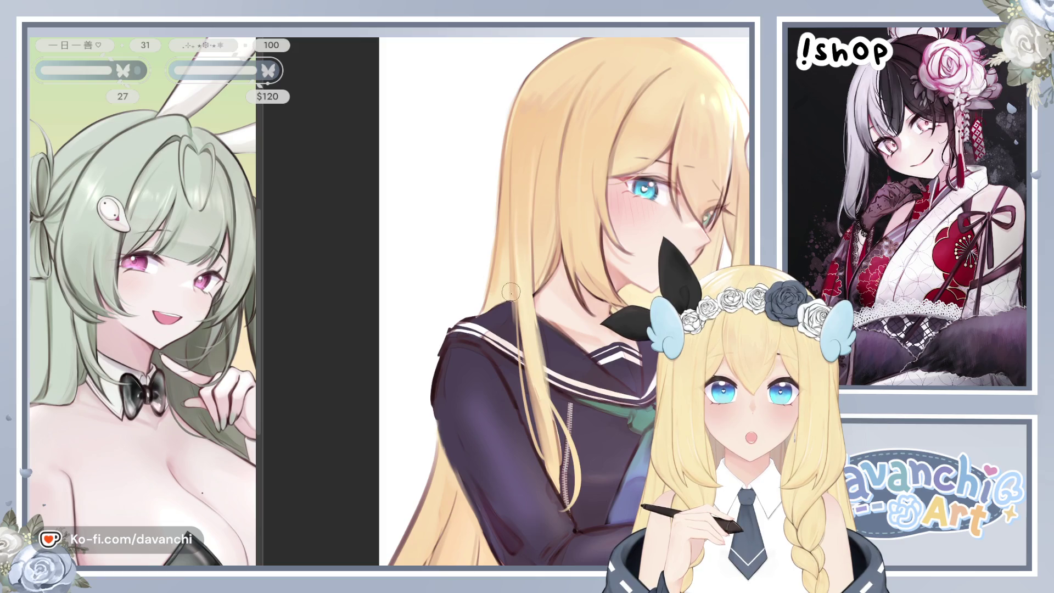
# - Paint a faint hair strand over the sailor collar and check it in the mirrored view
pyautogui.moveTo(512, 288); pyautogui.dragTo(517, 354)
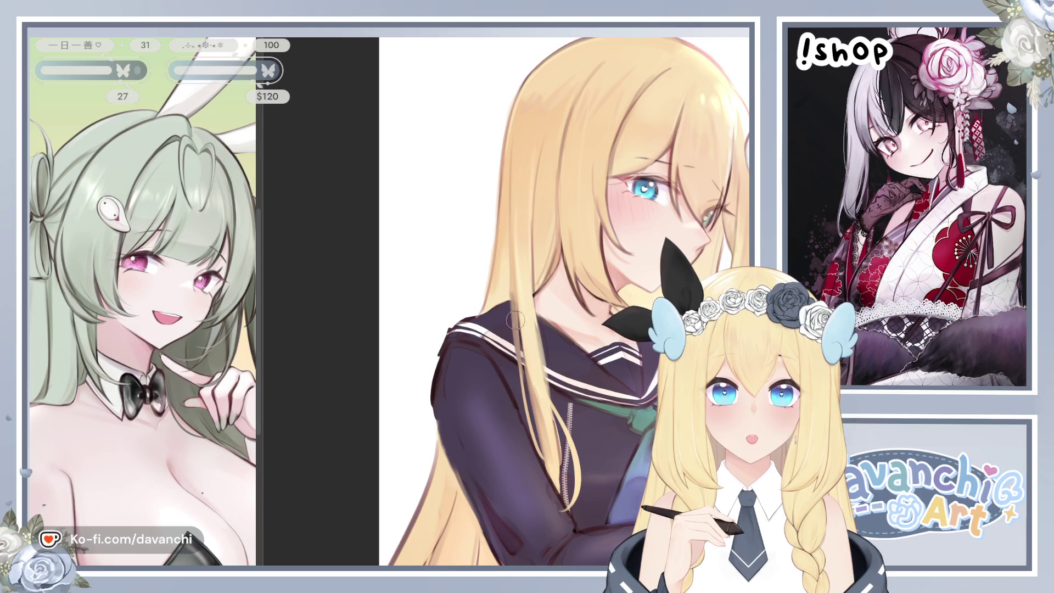
pyautogui.press('h')
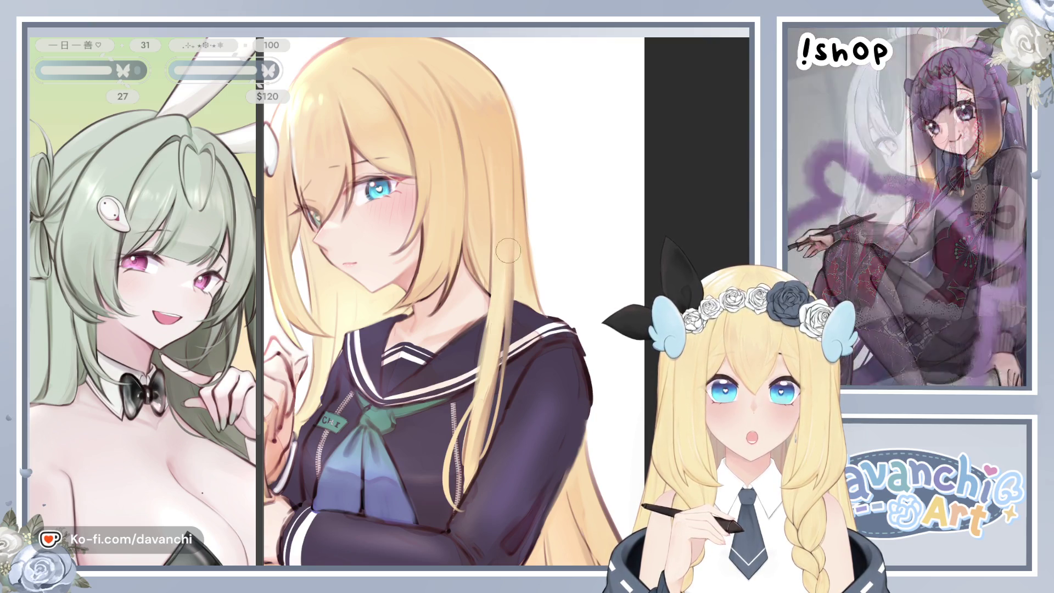
pyautogui.press('h')
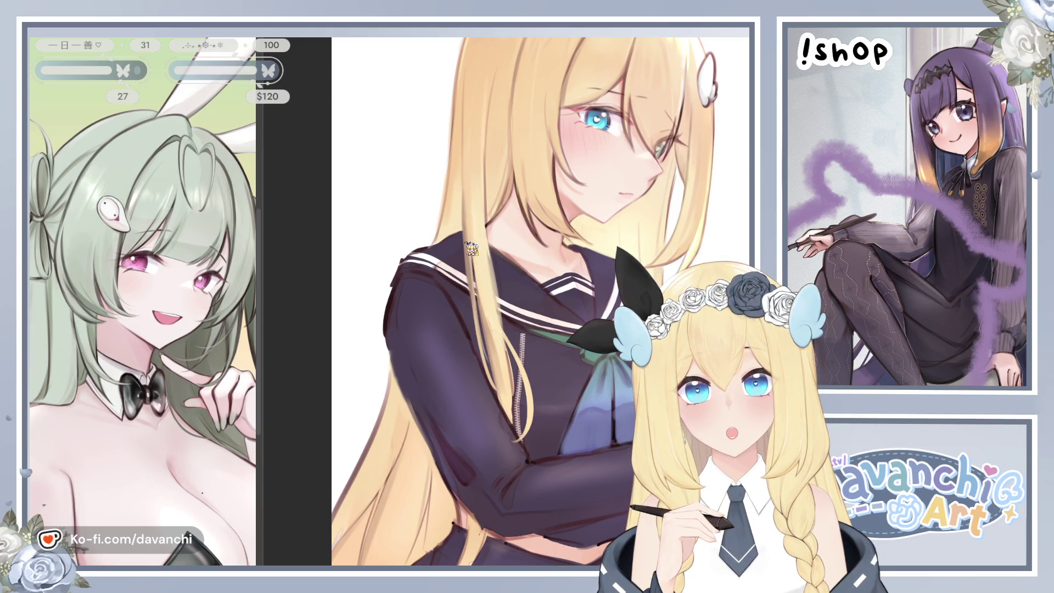
pyautogui.moveTo(475, 220)
pyautogui.mouseDown()
pyautogui.moveTo(447, 236)
pyautogui.moveTo(475, 249)
pyautogui.mouseUp()
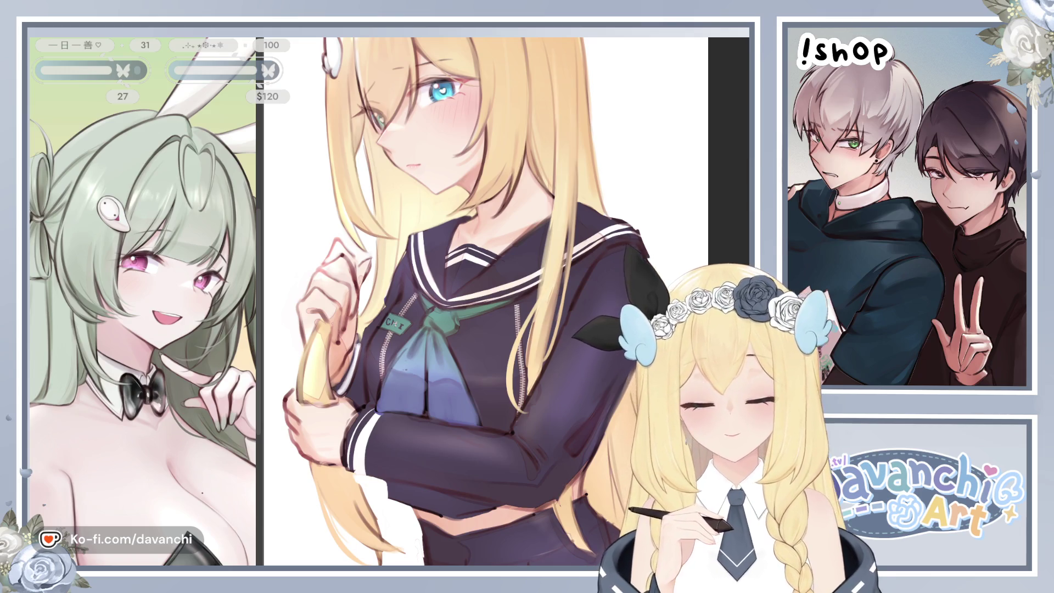
# - Bring the shoulder beside the collar into view and compare it in mirrored views
pyautogui.scroll(5, 483, 302)
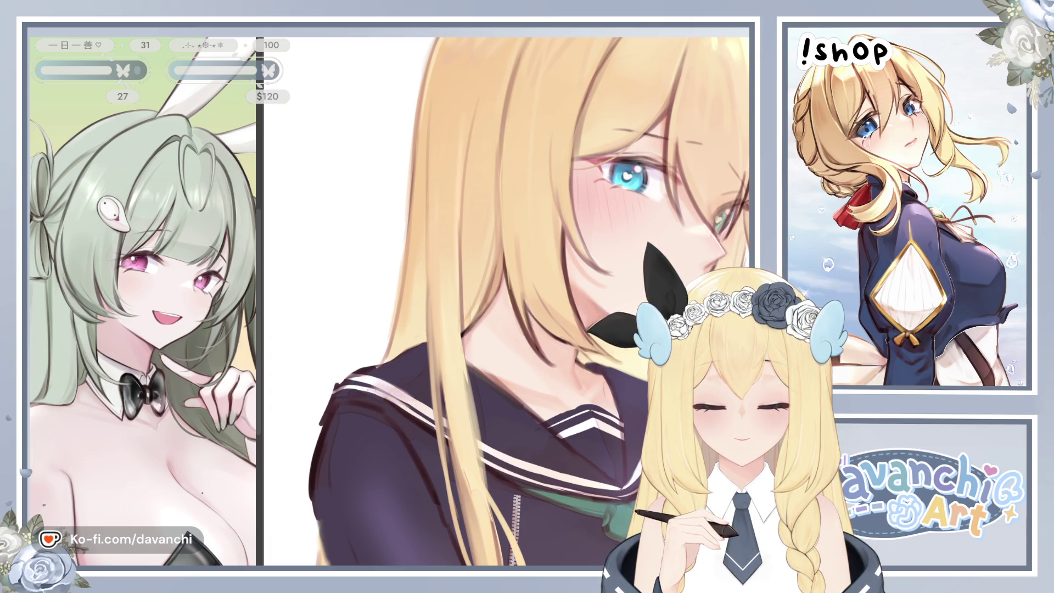
pyautogui.press('h')
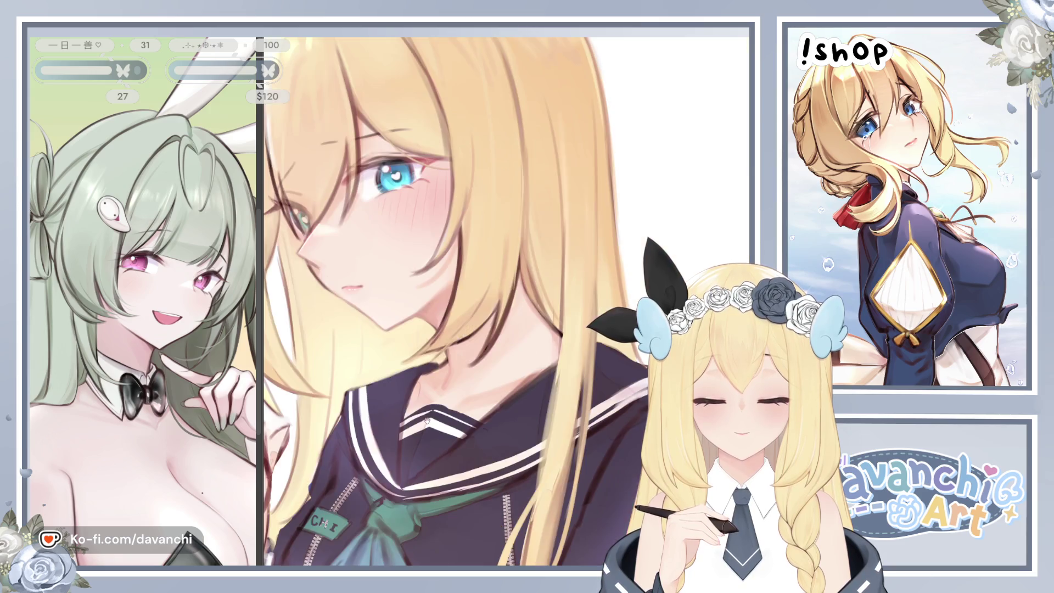
pyautogui.moveTo(420, 415); pyautogui.dragTo(283, 333)
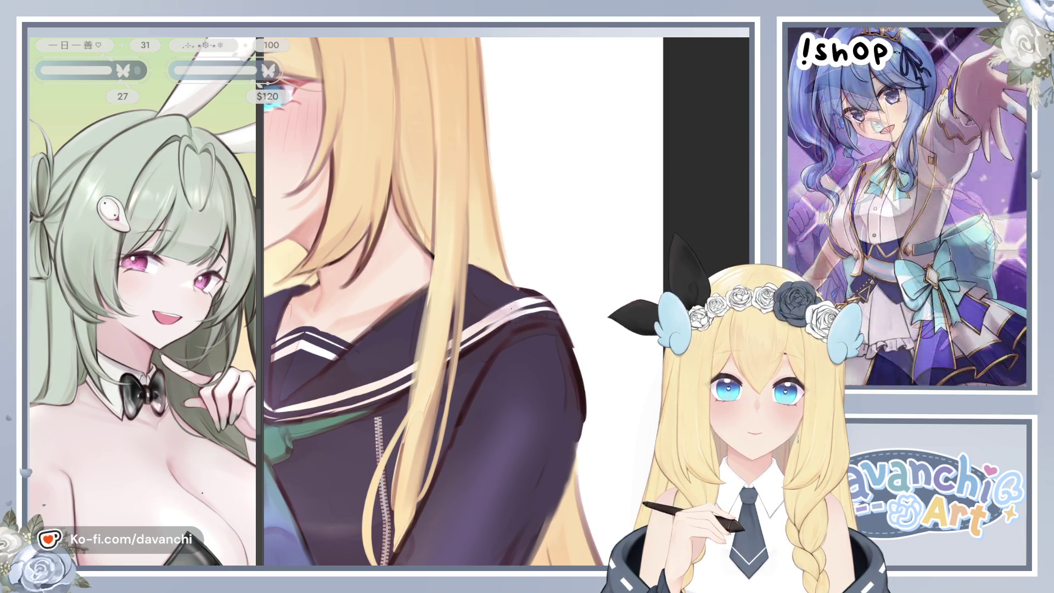
pyautogui.press('h')
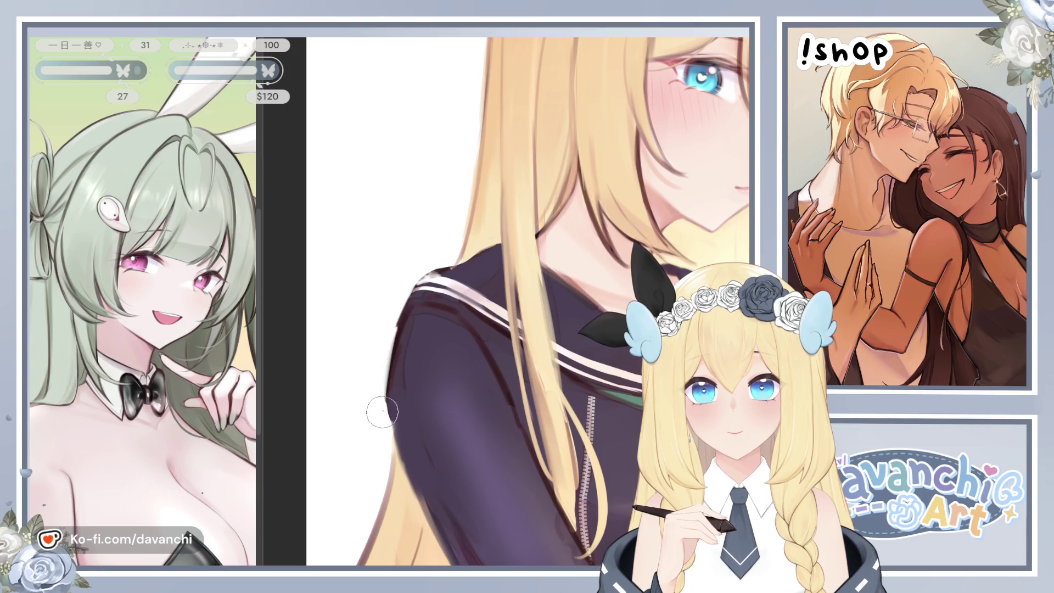
pyautogui.press('h')
pyautogui.scroll(-5, 418, 374)
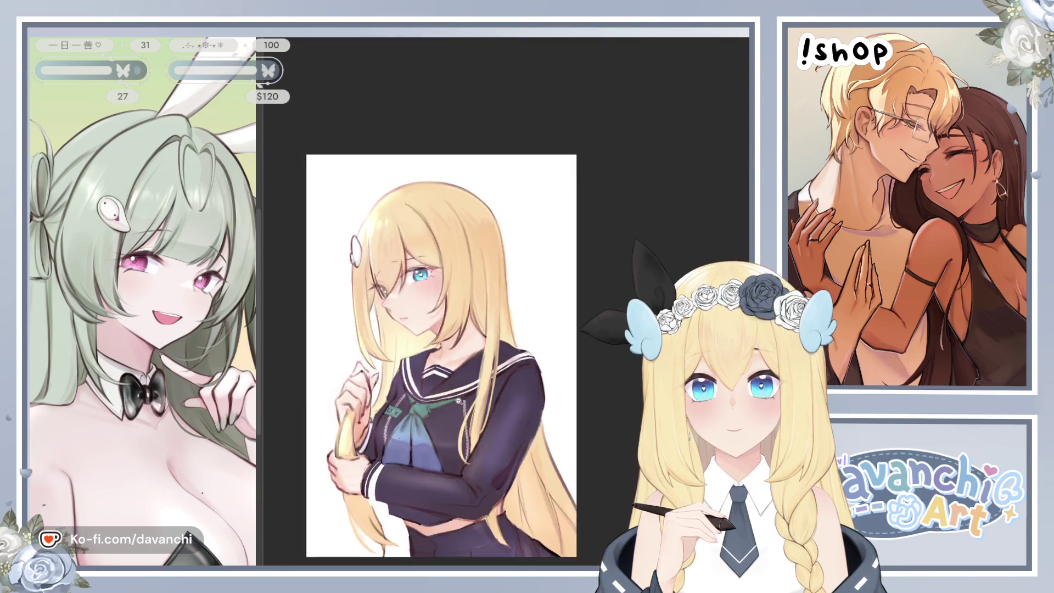
# - Zoom in on the collar, enlarge the brush, try a dark hair stroke, then undo it
pyautogui.scroll(6, 441, 360)
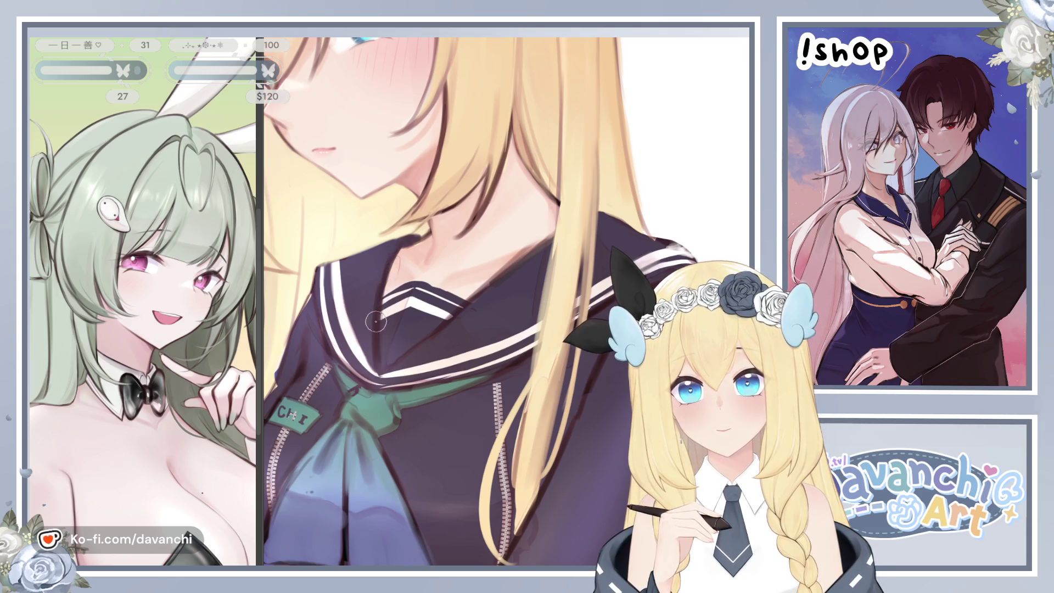
pyautogui.press(']')
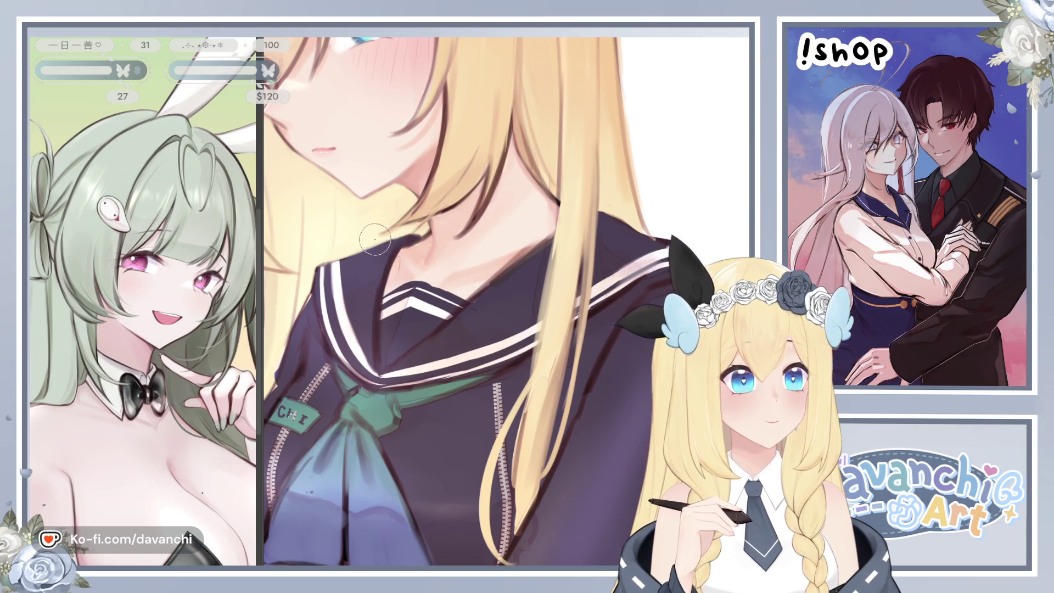
pyautogui.press('h')
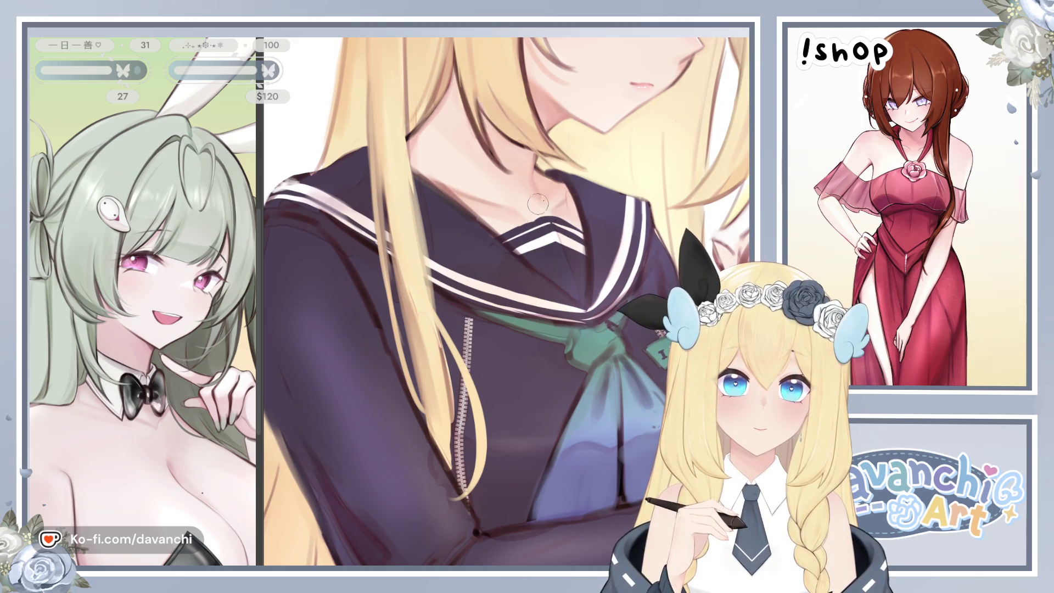
pyautogui.press('h')
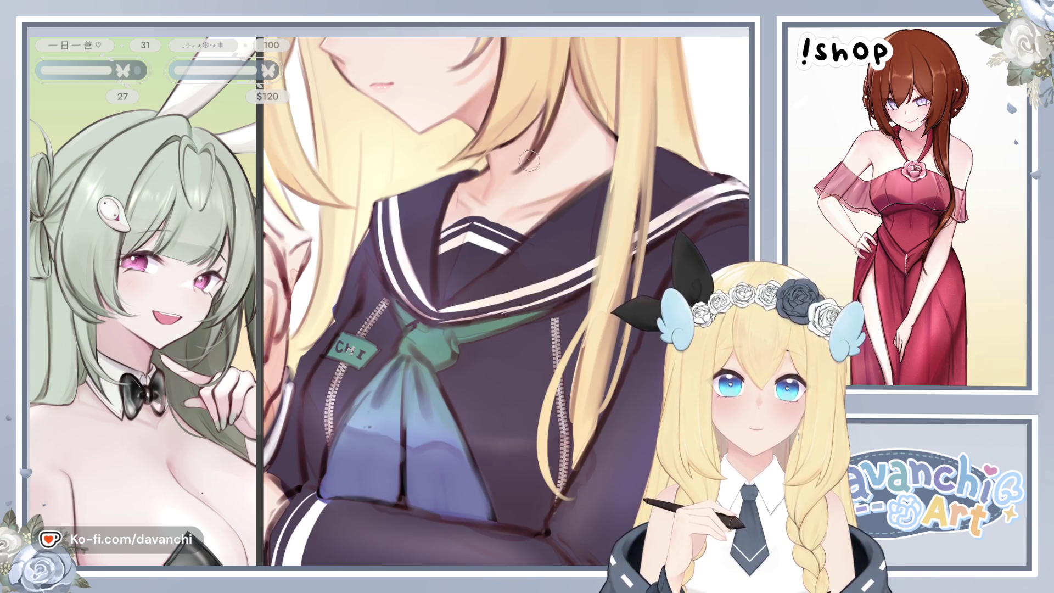
pyautogui.moveTo(571, 82); pyautogui.dragTo(580, 145)
pyautogui.hotkey('ctrl', 'z')
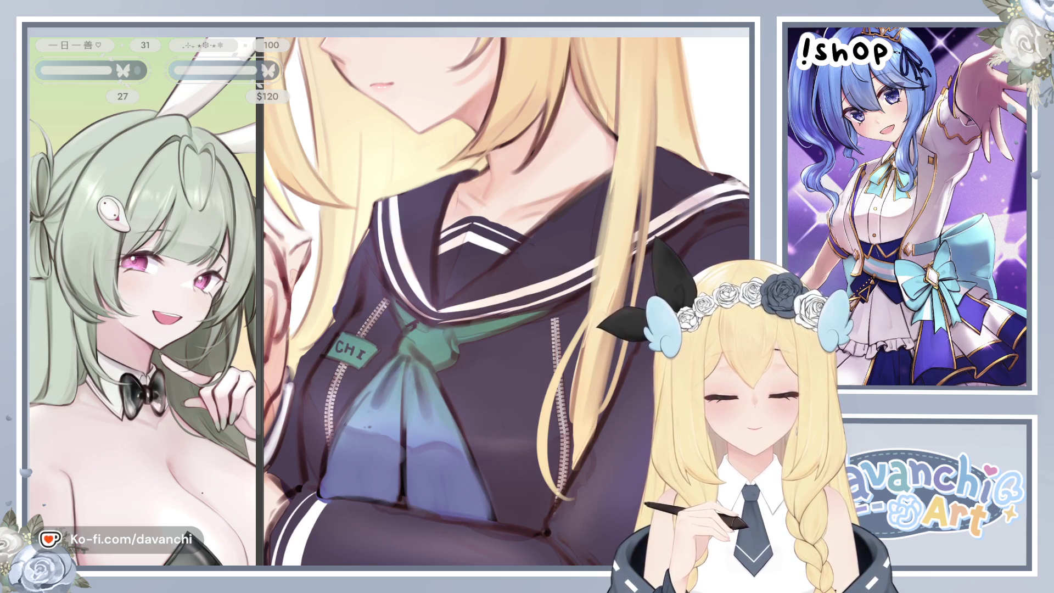
pyautogui.hotkey('ctrl', '0')
pyautogui.scroll(3, 620, 318)
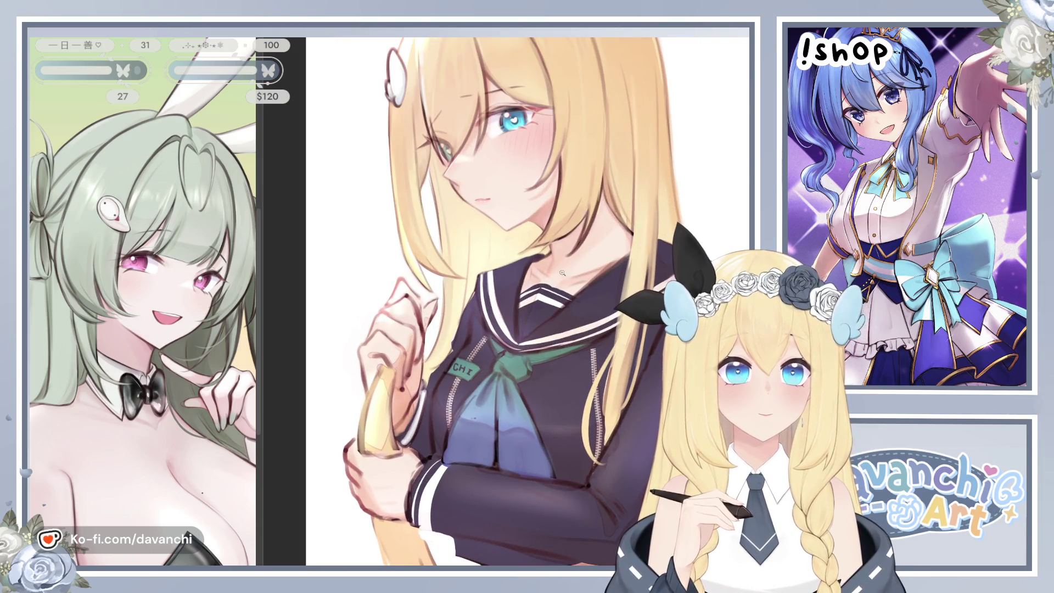
pyautogui.hotkey('ctrl', '0')
pyautogui.scroll(3, 594, 259)
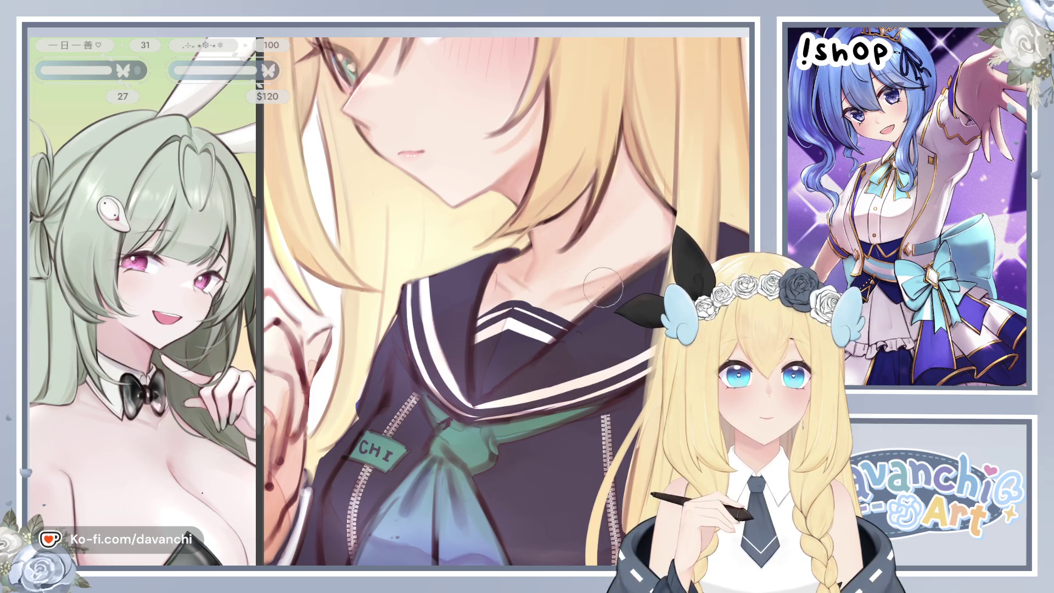
pyautogui.press('[')
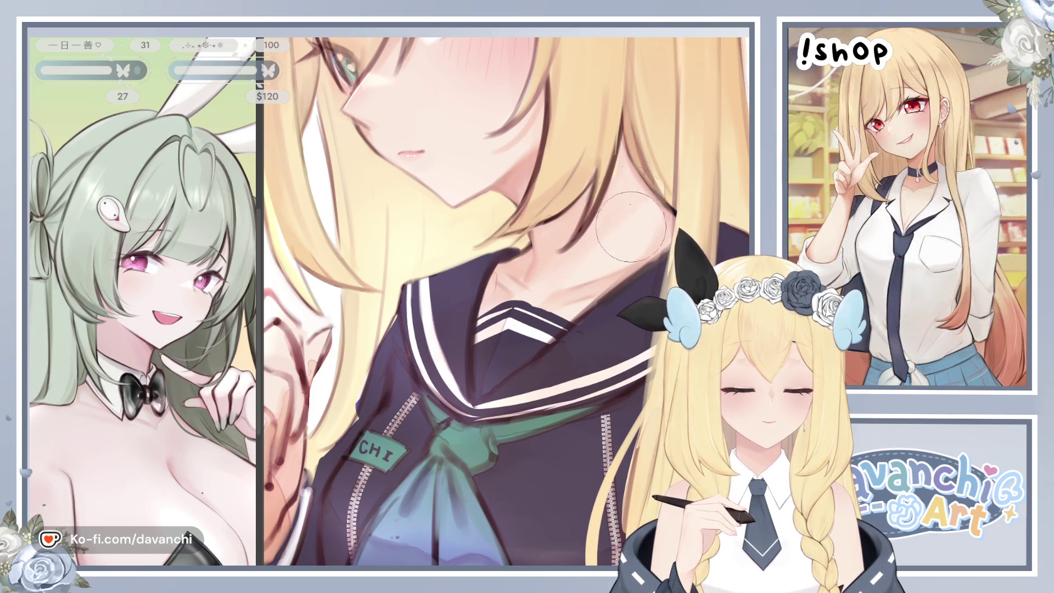
pyautogui.press(']')
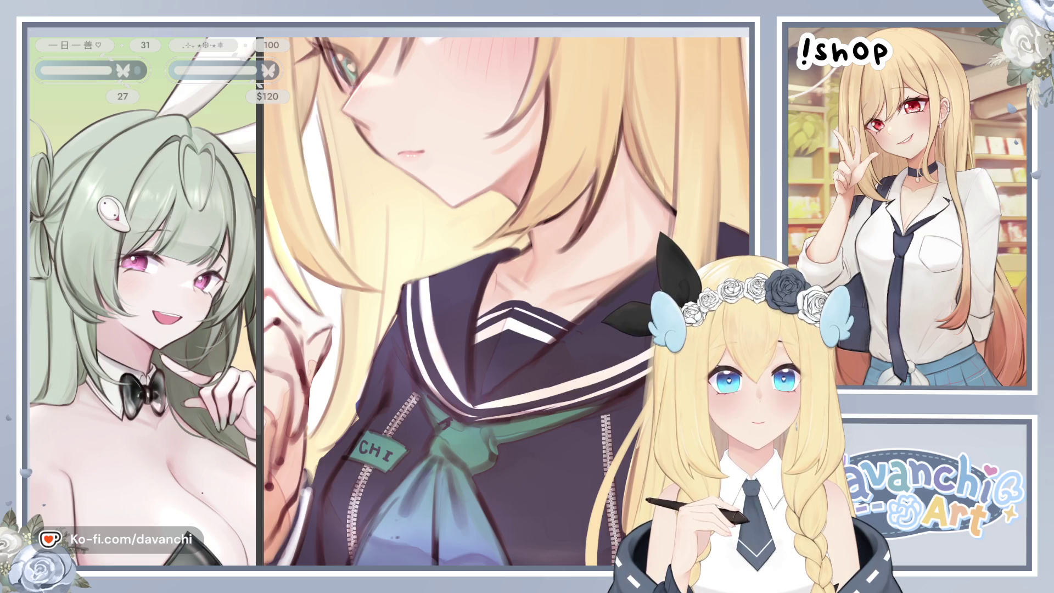
pyautogui.hotkey('ctrl', '0')
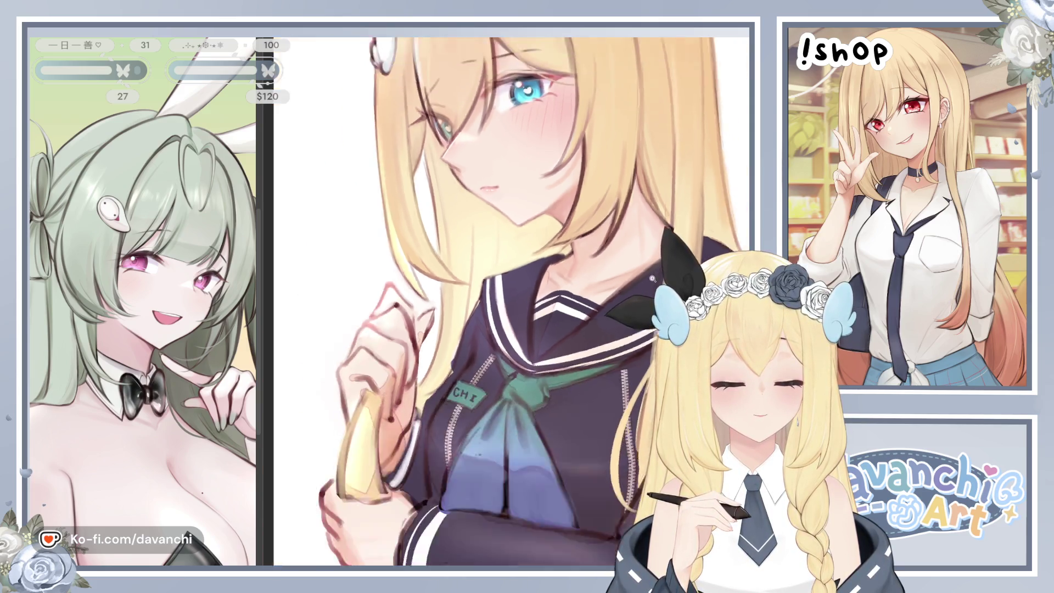
pyautogui.scroll(3, 637, 284)
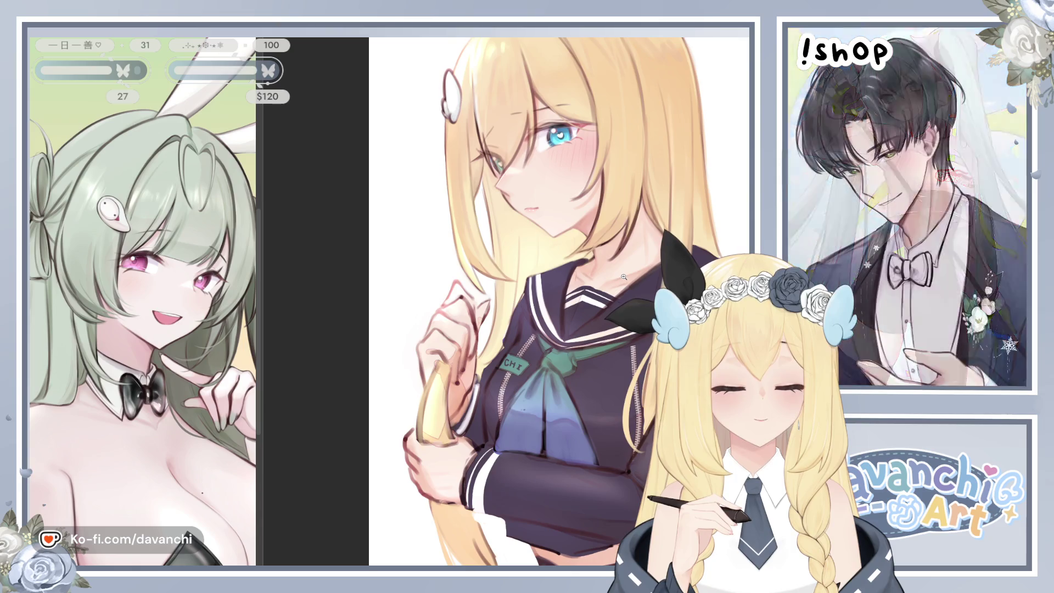
pyautogui.scroll(-5, 624, 277)
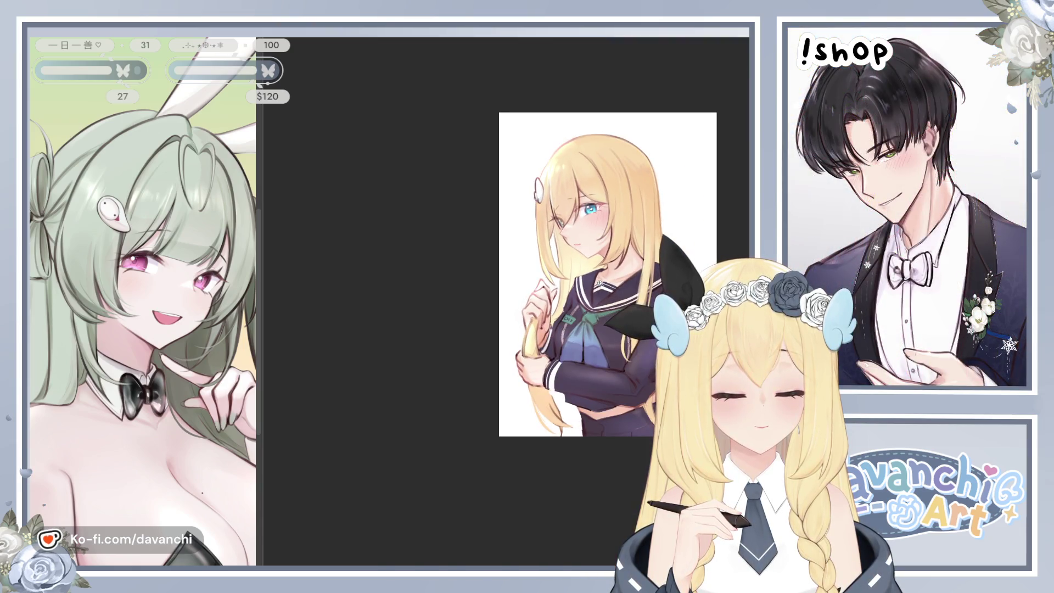
pyautogui.scroll(1, 599, 282)
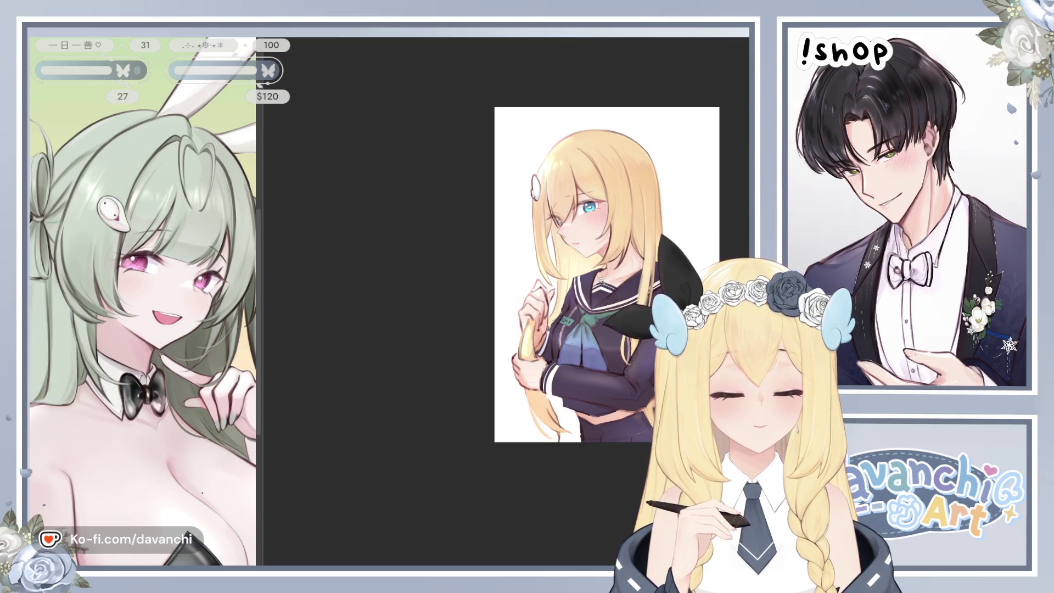
pyautogui.scroll(-3, 601, 278)
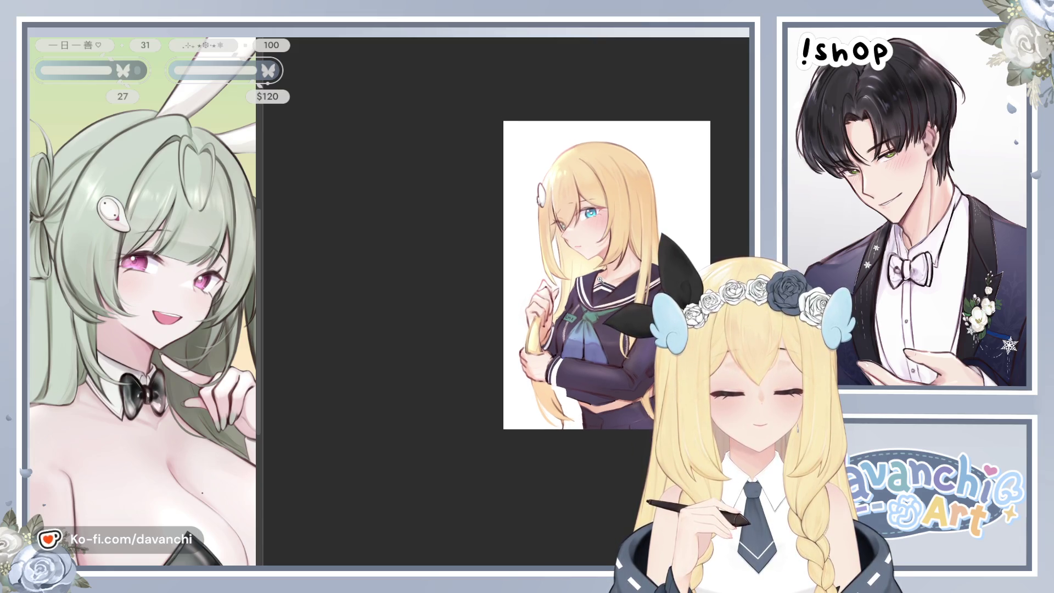
pyautogui.scroll(-4, 600, 278)
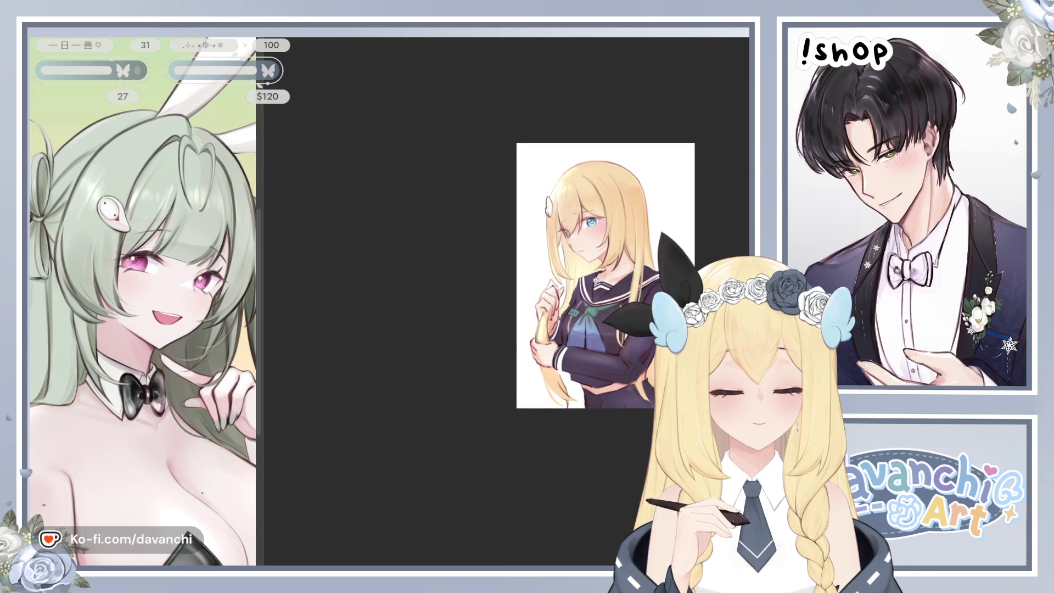
pyautogui.scroll(1, 599, 281)
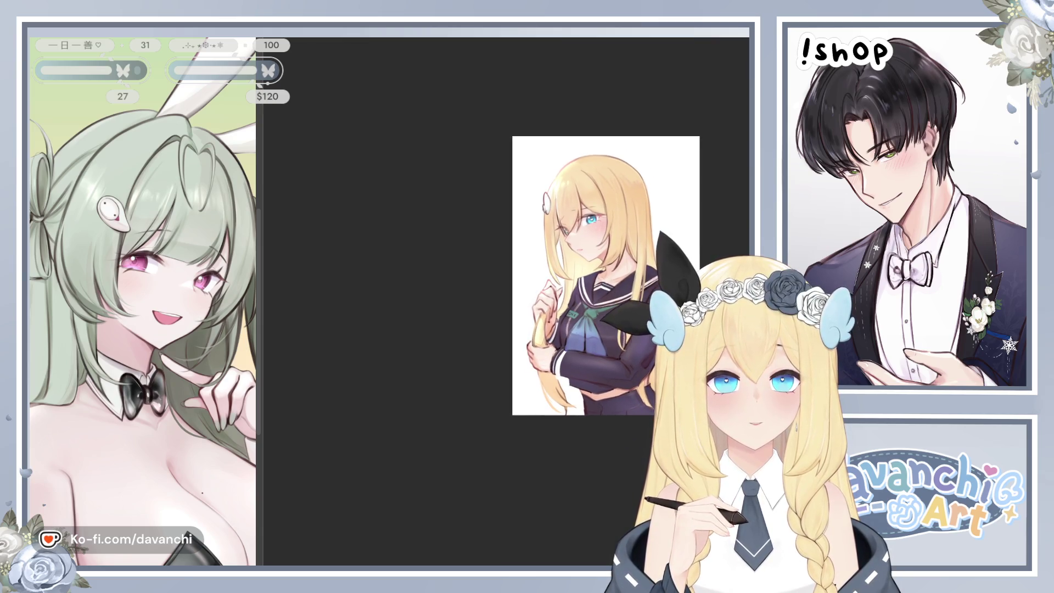
pyautogui.scroll(8, 597, 300)
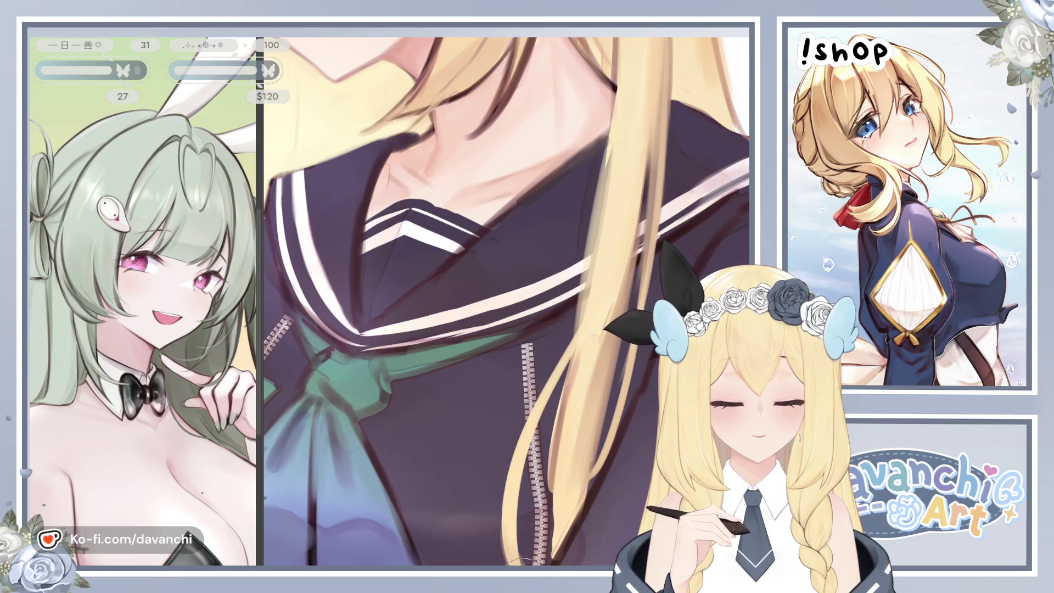
pyautogui.hotkey('ctrl', '0')
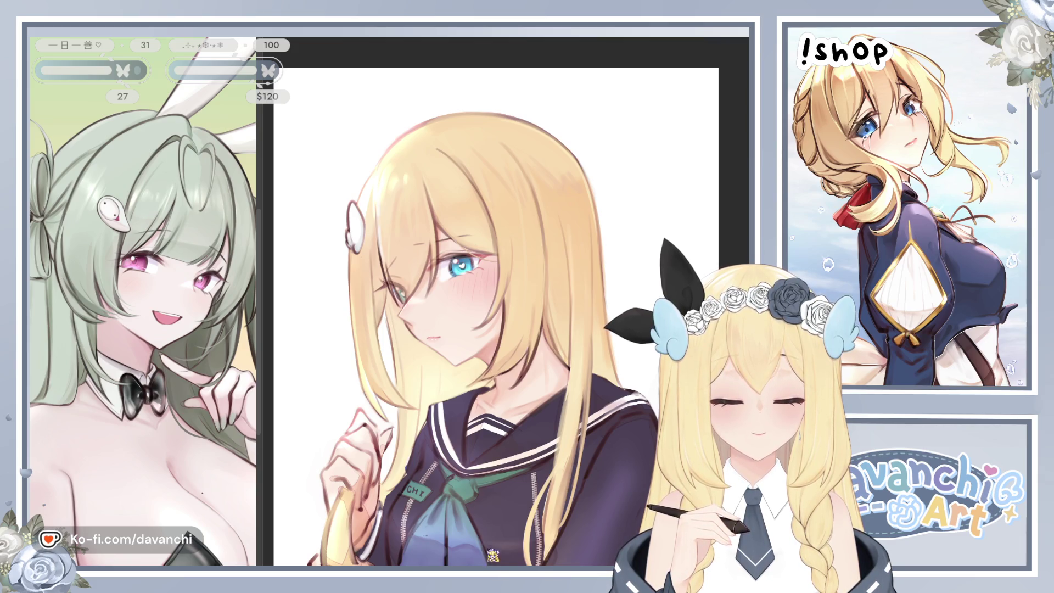
pyautogui.press('h')
pyautogui.scroll(2, 487, 461)
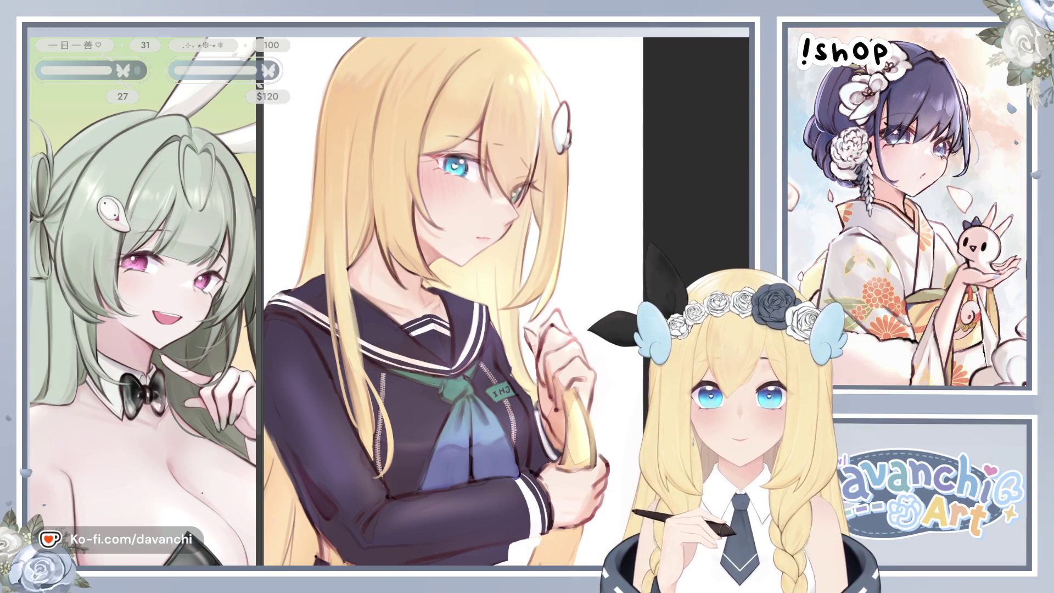
pyautogui.hotkey('ctrl', '0')
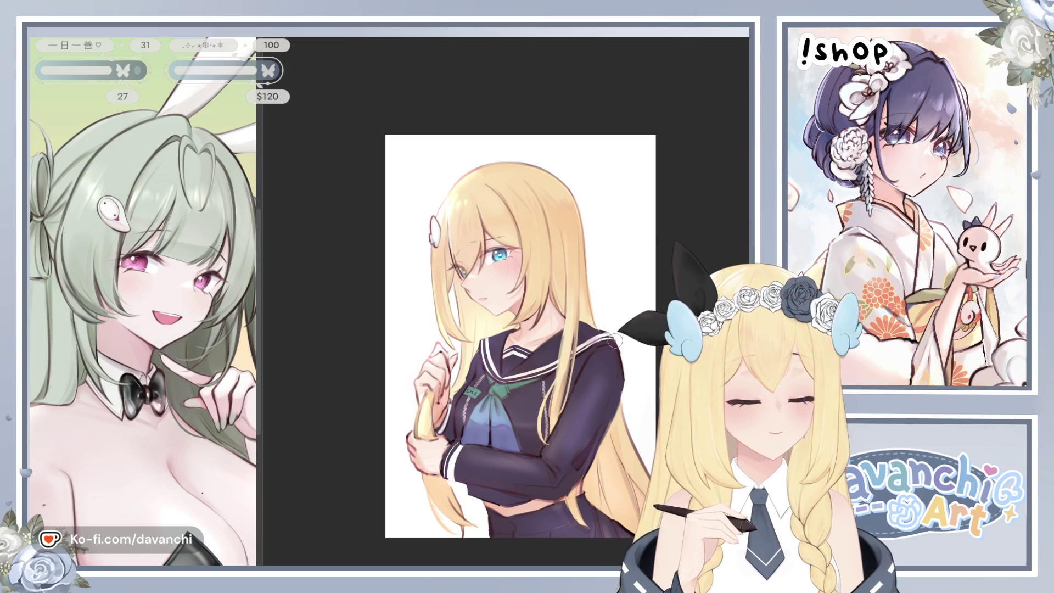
pyautogui.scroll(5, 597, 468)
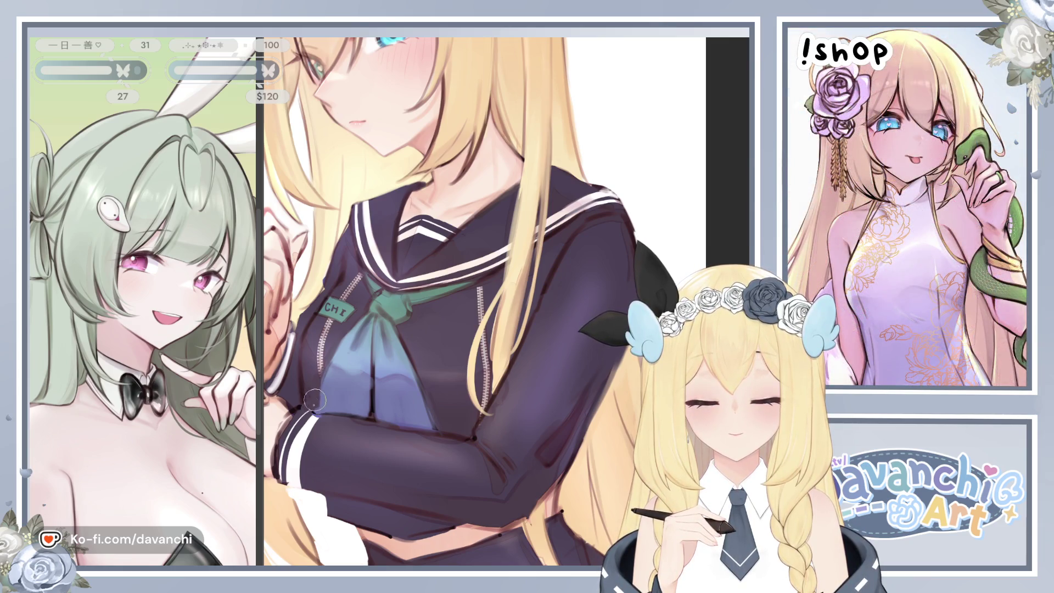
pyautogui.press('h')
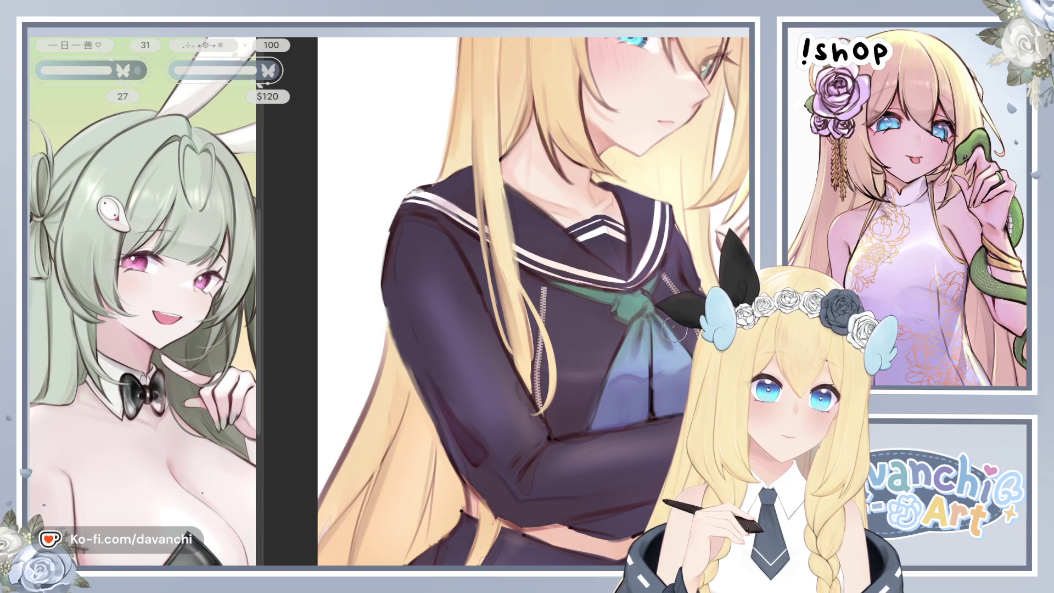
pyautogui.scroll(-5, 676, 336)
pyautogui.moveTo(644, 396); pyautogui.dragTo(589, 454)
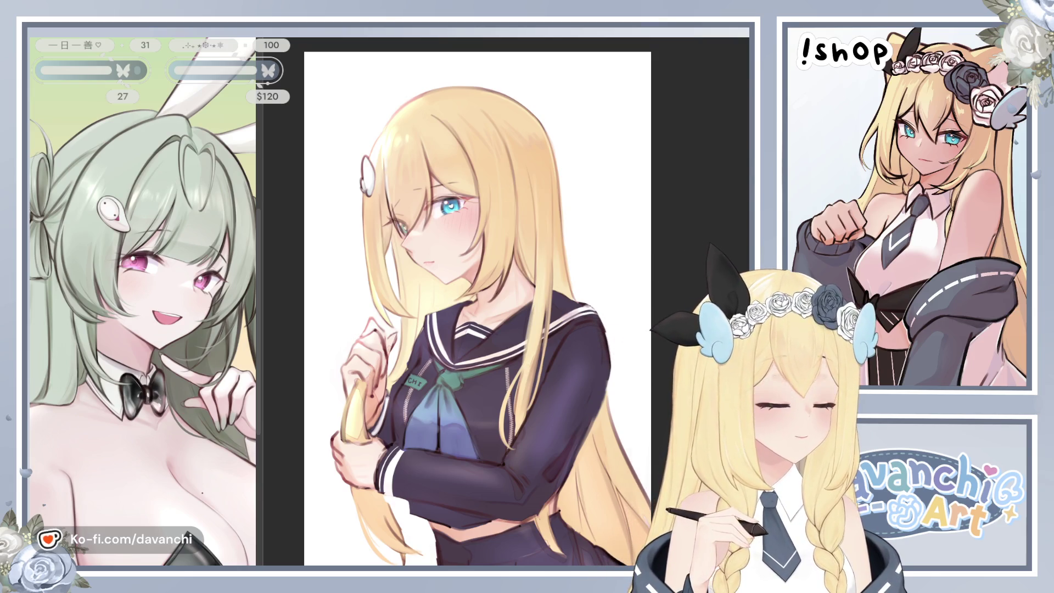
# - Re-centre the illustration and mirror the view back and forth to recheck it
pyautogui.scroll(5, 513, 400)
pyautogui.scroll(-7, 513, 401)
pyautogui.scroll(2, 512, 400)
pyautogui.moveTo(513, 400); pyautogui.dragTo(503, 369)
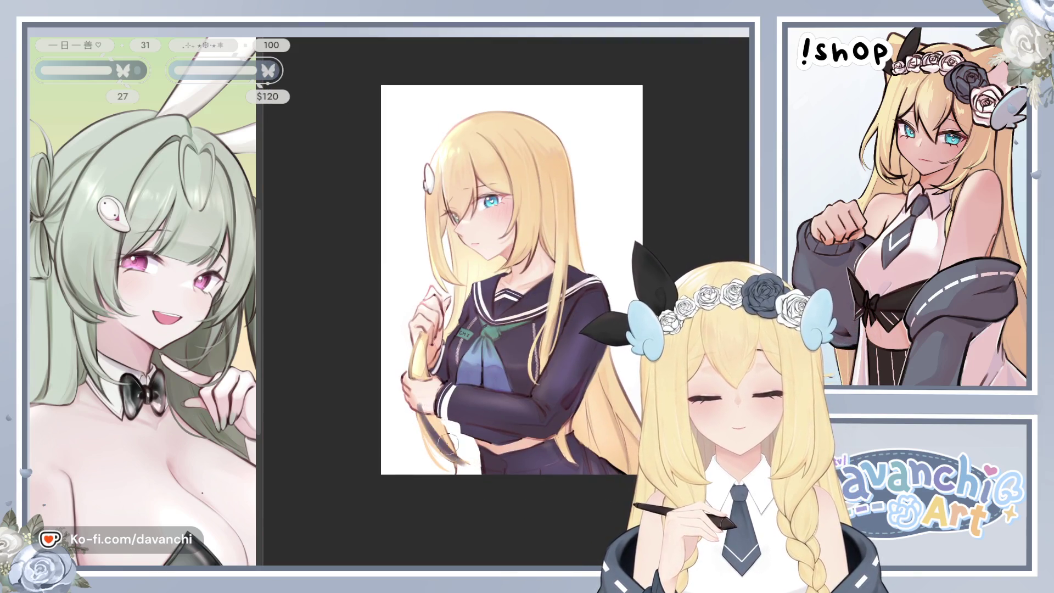
pyautogui.press('h')
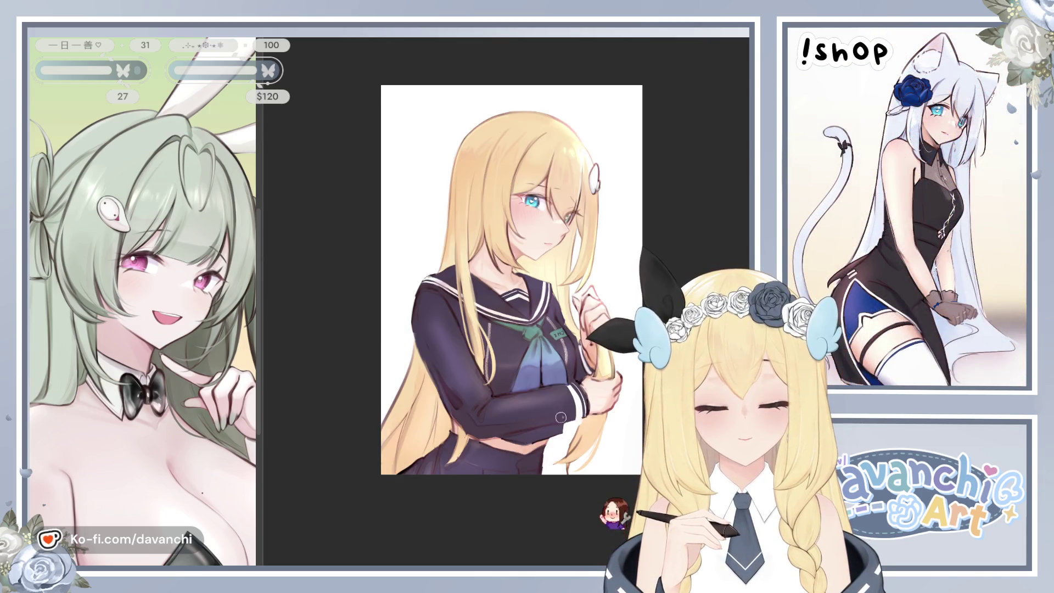
pyautogui.scroll(3, 529, 439)
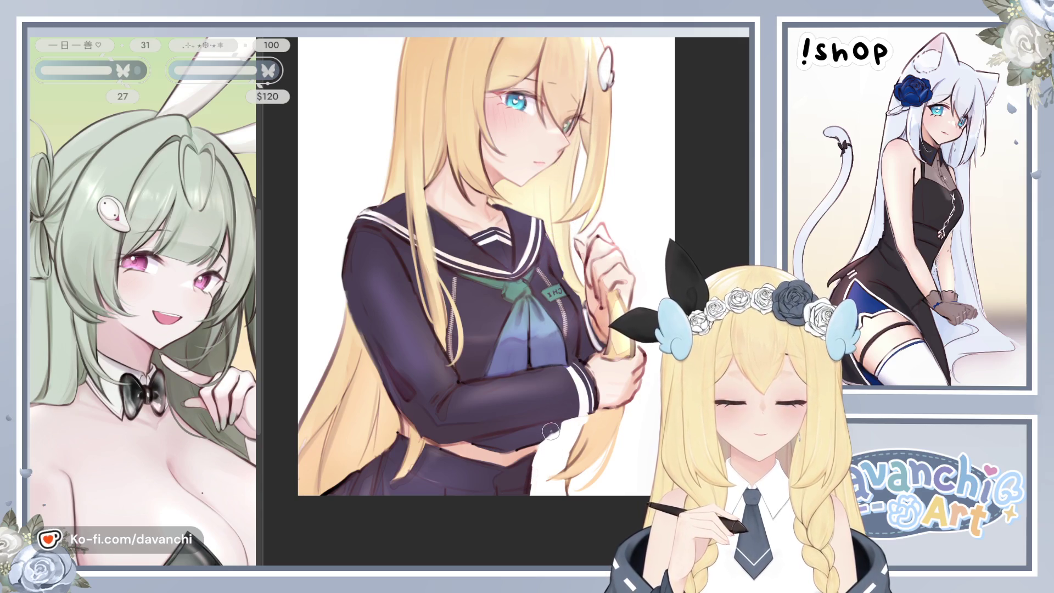
pyautogui.press('h')
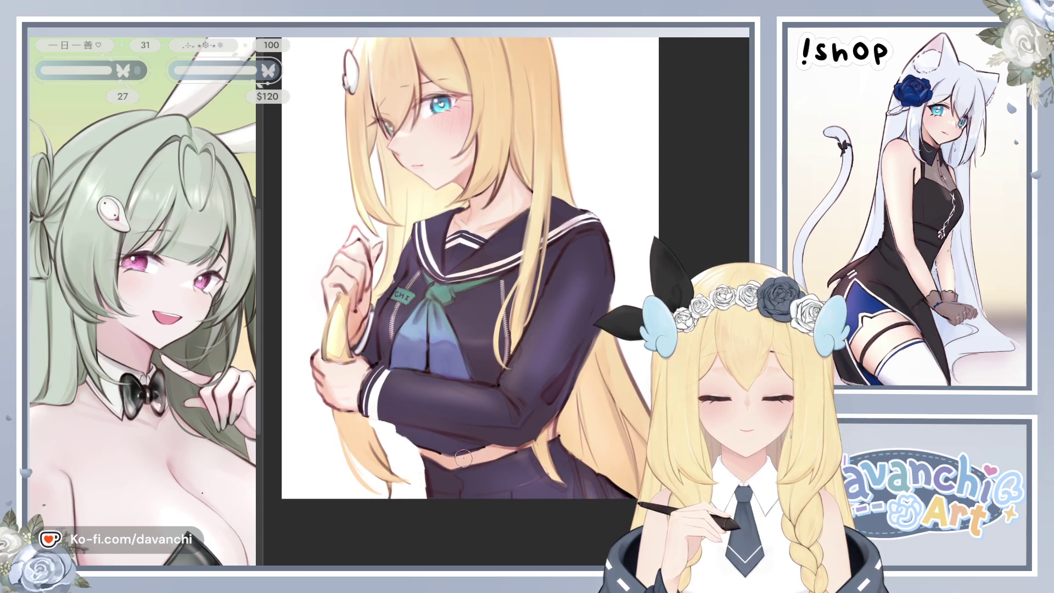
# - Lightly paint over the girl's waist with a small brush, then select the uniform and hair layer's pixels
pyautogui.press(']')
pyautogui.press(']')
pyautogui.press(']')
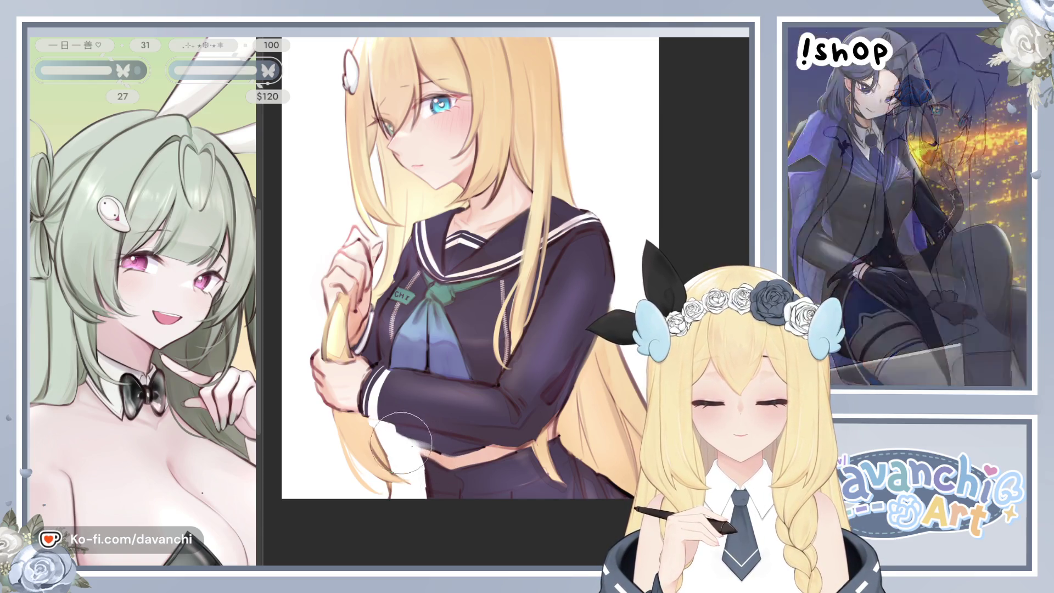
pyautogui.press('[')
pyautogui.press('[')
pyautogui.press('[')
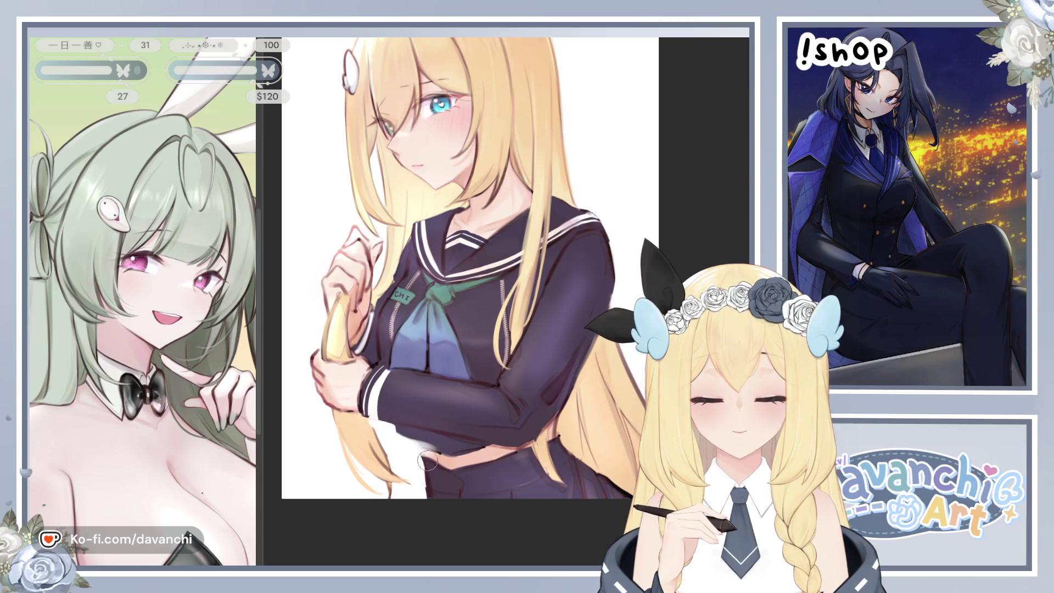
pyautogui.moveTo(427, 463); pyautogui.dragTo(439, 454)
pyautogui.press(']')
pyautogui.press(']')
pyautogui.press(']')
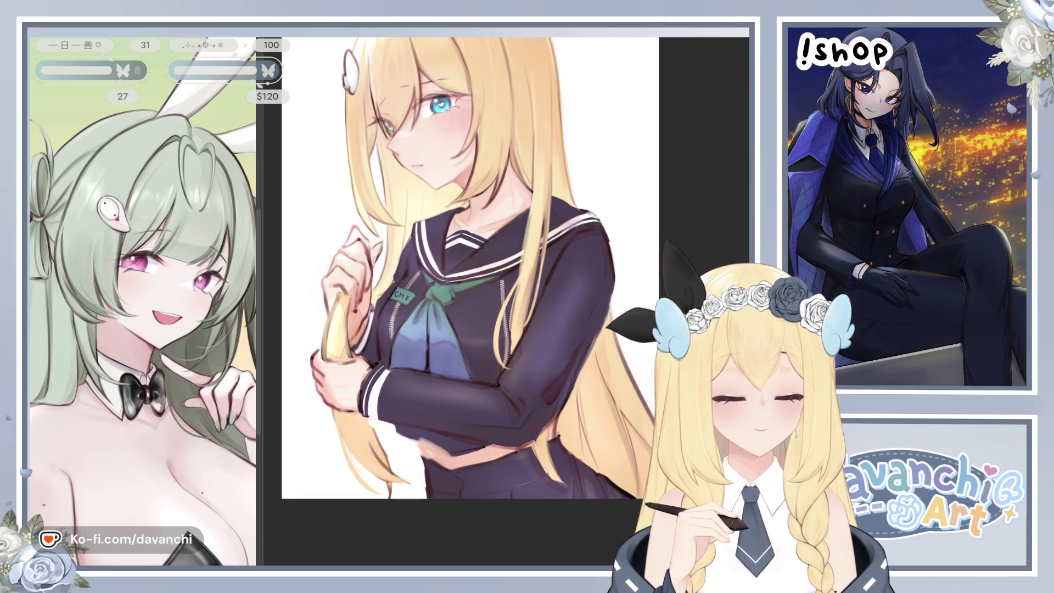
pyautogui.hotkey('ctrl', 'shift', 'a')
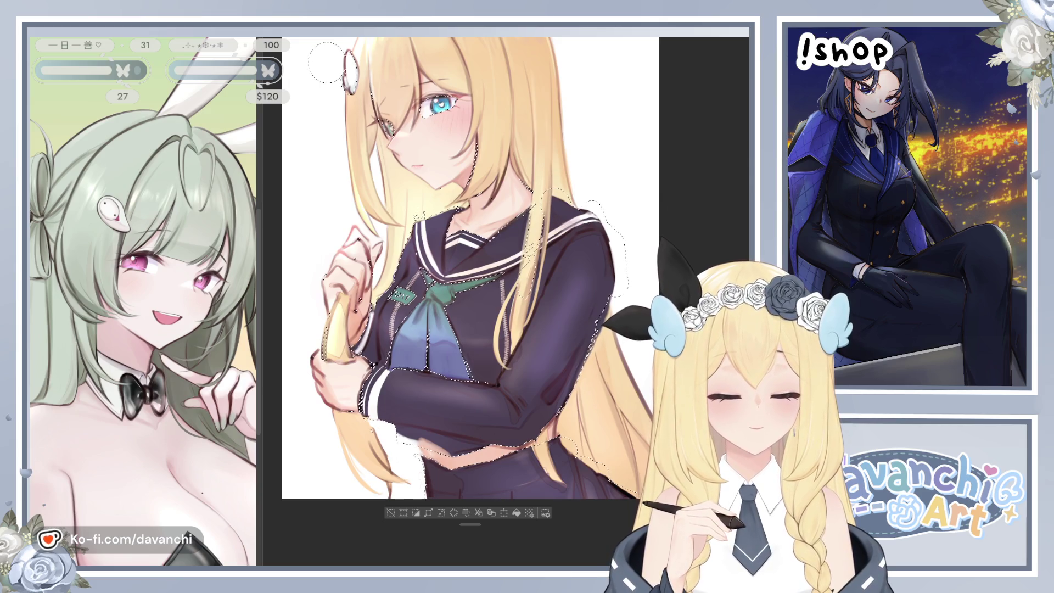